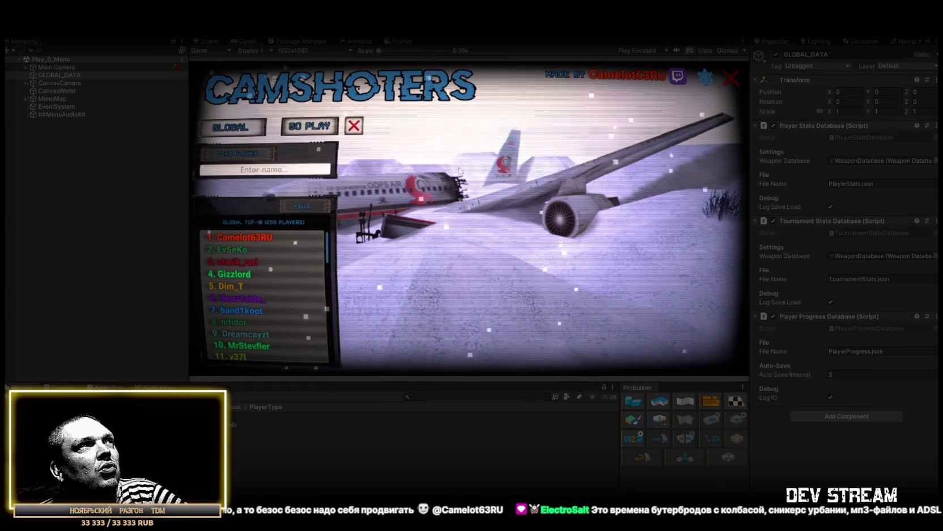
In the running game, open the map-load list, then open and close the gear settings panel
{"action": "left_click", "coordinate": [307, 127]}
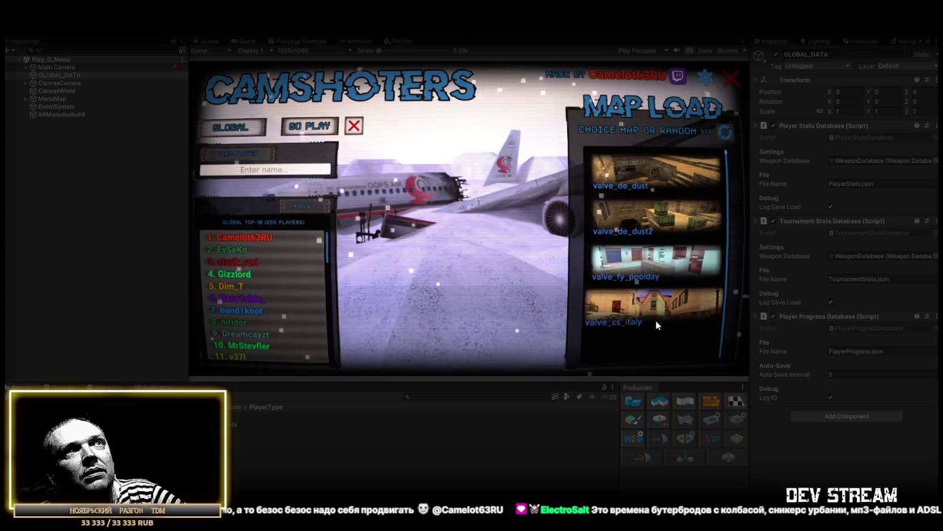
{"action": "left_click", "coordinate": [703, 82]}
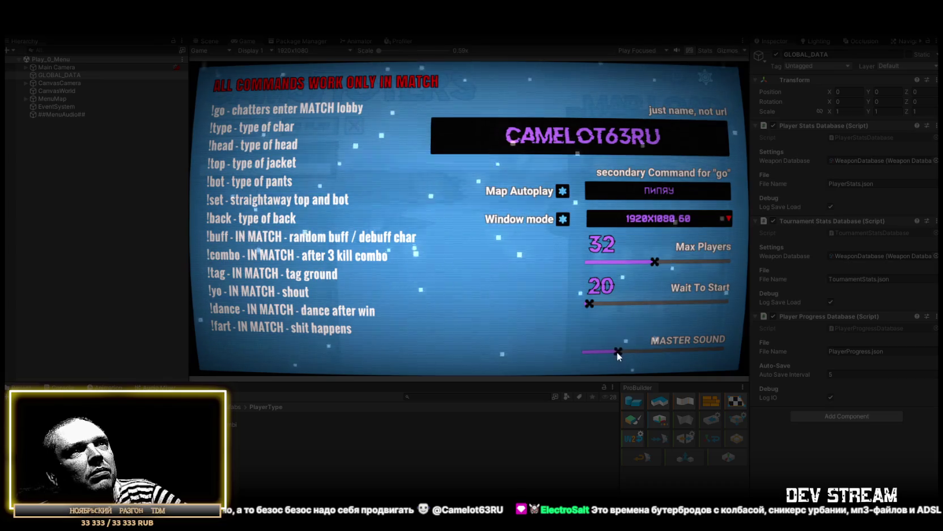
{"action": "left_click", "coordinate": [701, 82]}
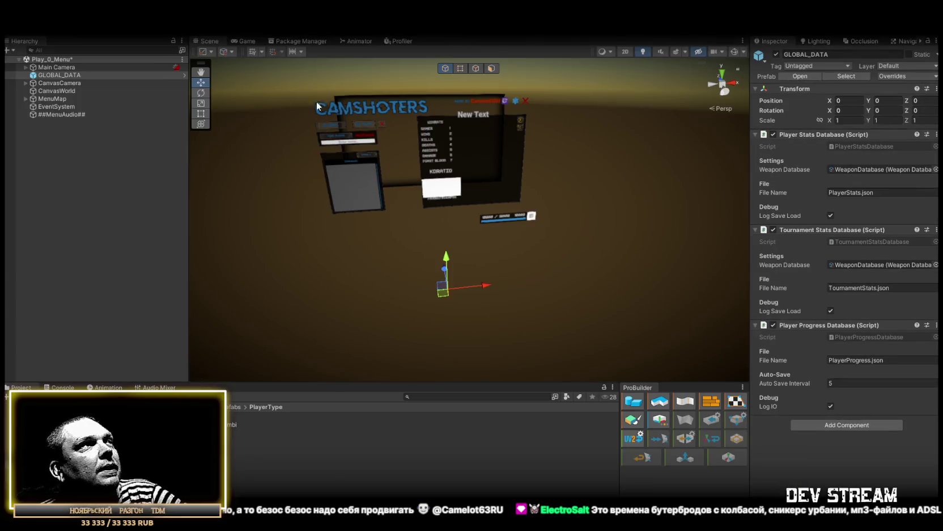
Expand MenuMap, briefly toggle BackRandom, and expand CanvasCamera in the Hierarchy
{"action": "left_click", "coordinate": [28, 99]}
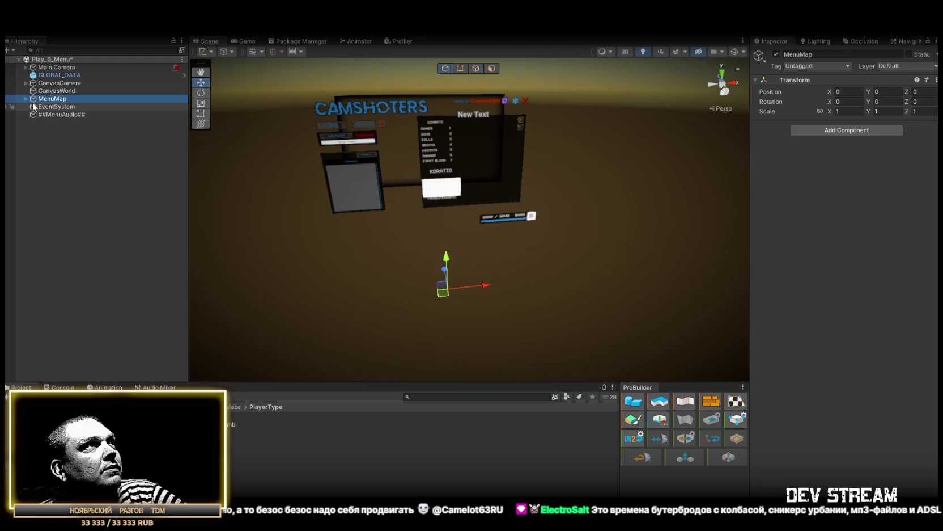
{"action": "left_click", "coordinate": [27, 98]}
{"action": "left_click", "coordinate": [32, 114]}
{"action": "left_click", "coordinate": [33, 114]}
{"action": "left_click", "coordinate": [25, 83]}
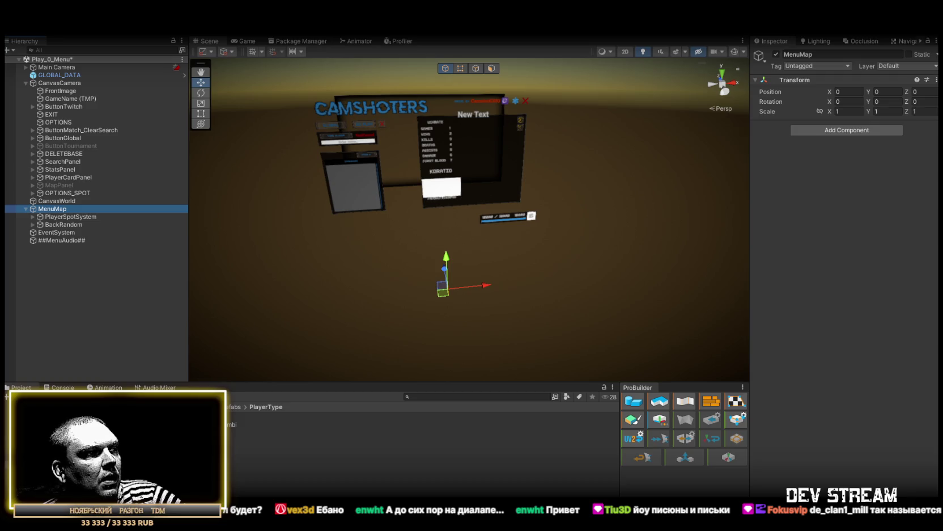
{"action": "key", "text": "alt+Tab"}
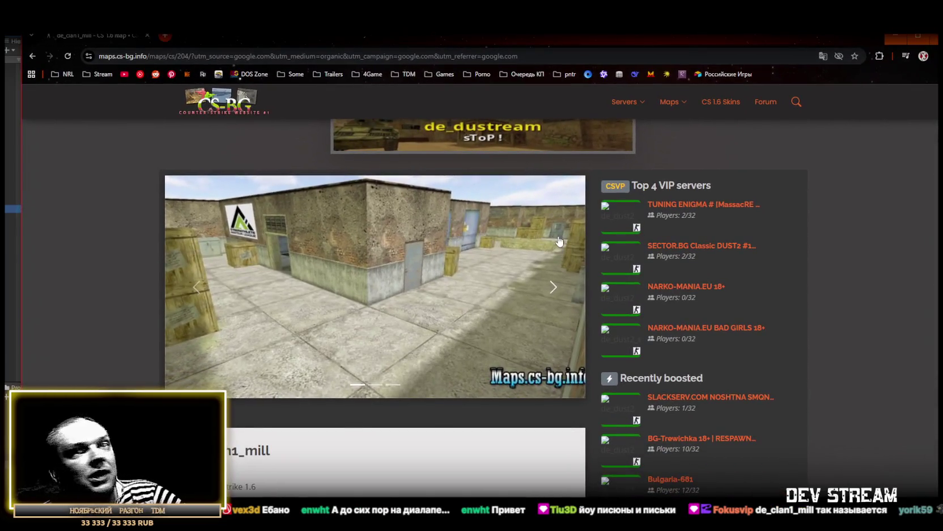
Page through the de_clan1_mill screenshot carousel image by image
{"action": "left_click", "coordinate": [555, 290]}
{"action": "left_click", "coordinate": [555, 291]}
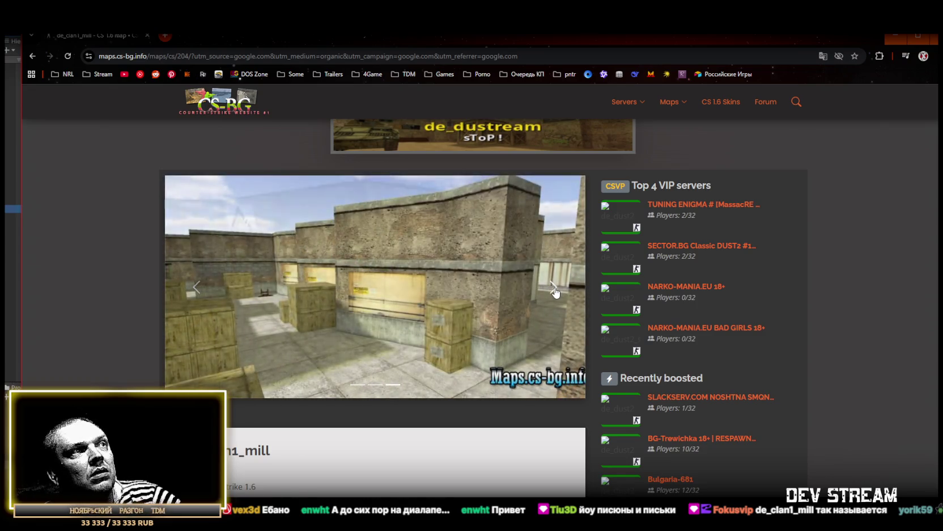
{"action": "left_click", "coordinate": [555, 290]}
{"action": "left_click", "coordinate": [555, 290]}
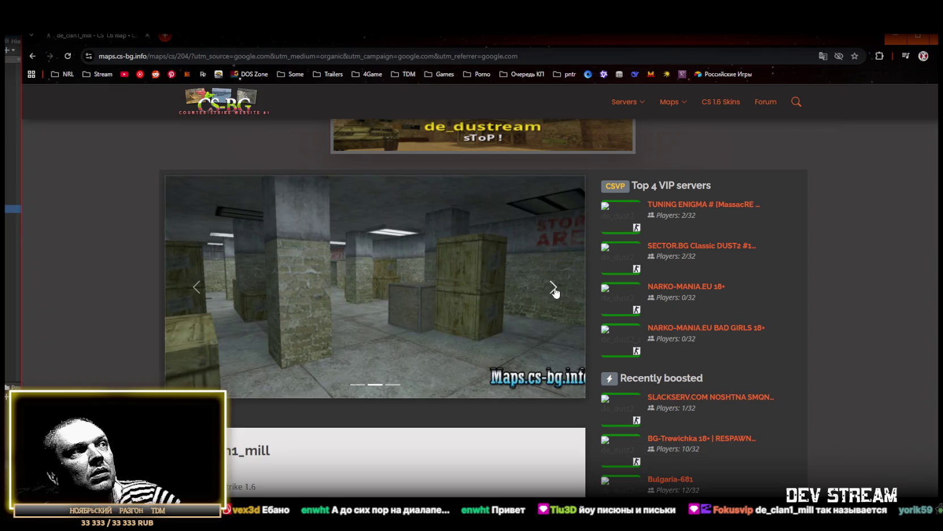
{"action": "left_click", "coordinate": [555, 290]}
{"action": "left_click", "coordinate": [555, 290]}
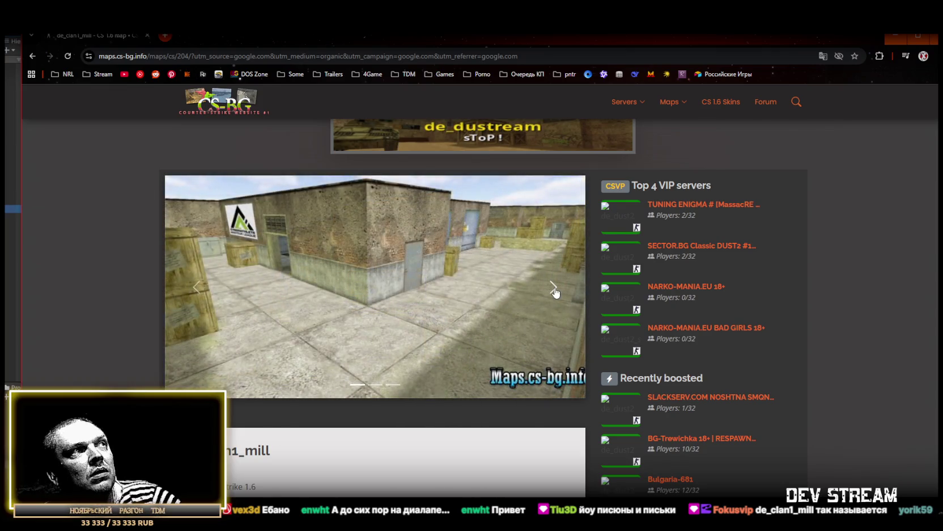
{"action": "left_click", "coordinate": [555, 290]}
{"action": "left_click", "coordinate": [555, 291]}
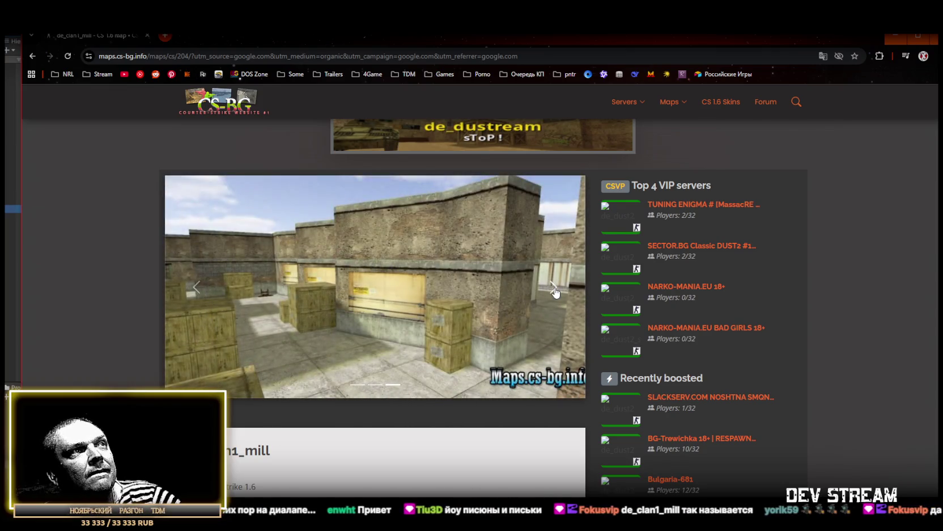
{"action": "left_click", "coordinate": [555, 292]}
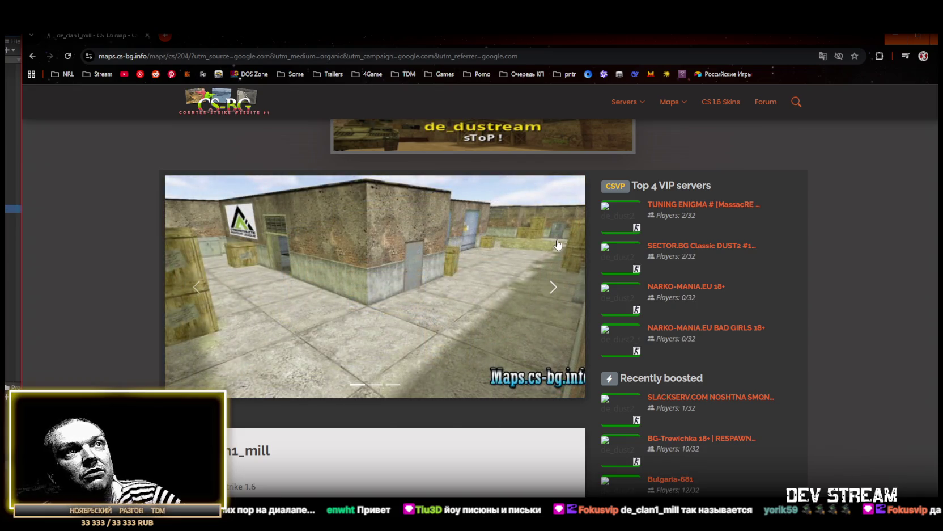
Download the de_clan1_mill map and return to Unity
{"action": "scroll", "coordinate": [454, 267], "scroll_direction": "down", "scroll_amount": 5}
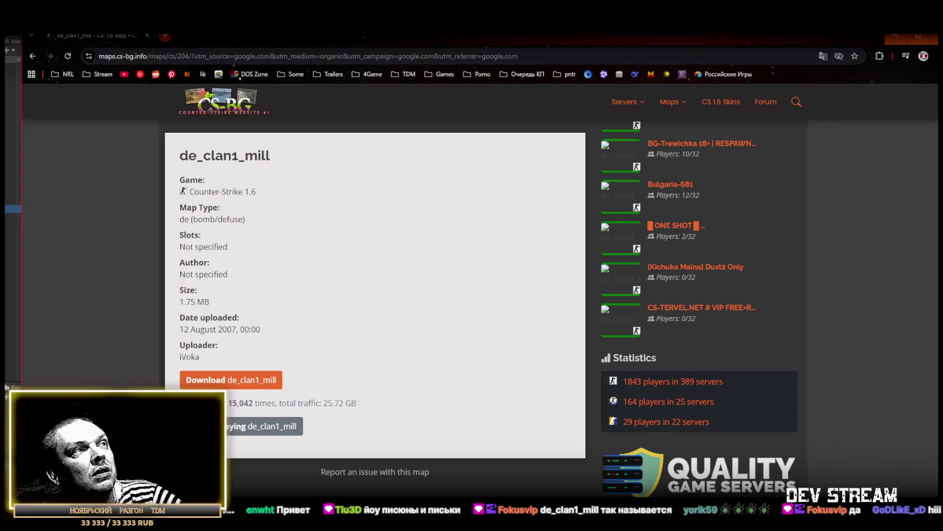
{"action": "left_click", "coordinate": [237, 390]}
{"action": "key", "text": "alt+Tab"}
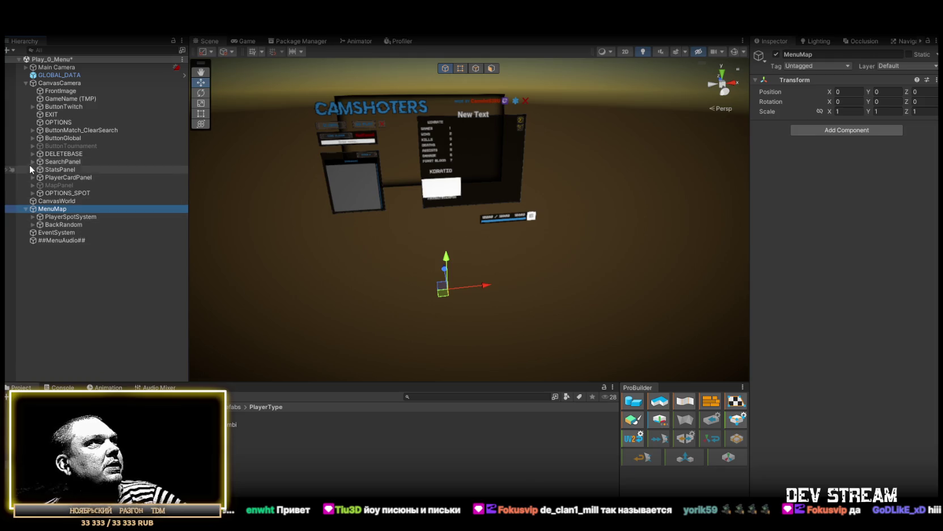
Expand MapPanel > MapsPanelMask > Scroll View > Viewport > Content to list ButtonMap (1)–(4)
{"action": "left_click", "coordinate": [32, 185]}
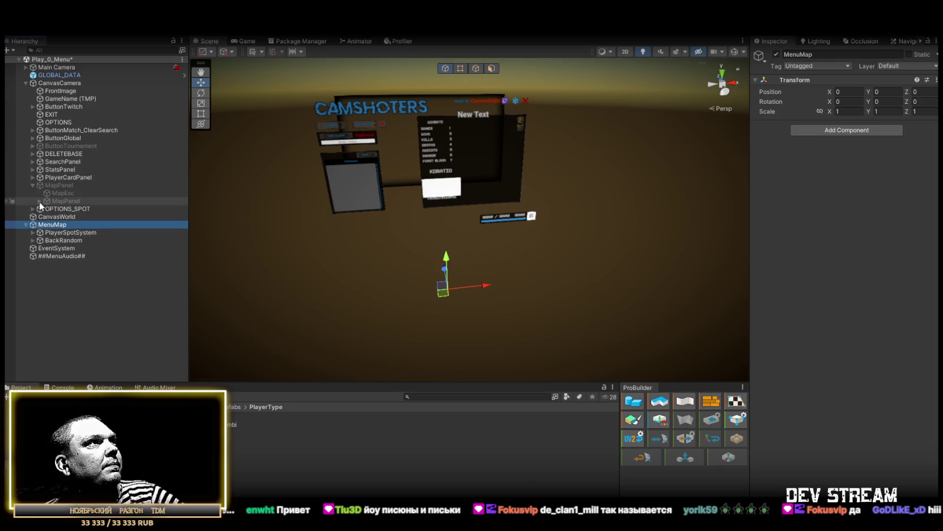
{"action": "left_click", "coordinate": [39, 200]}
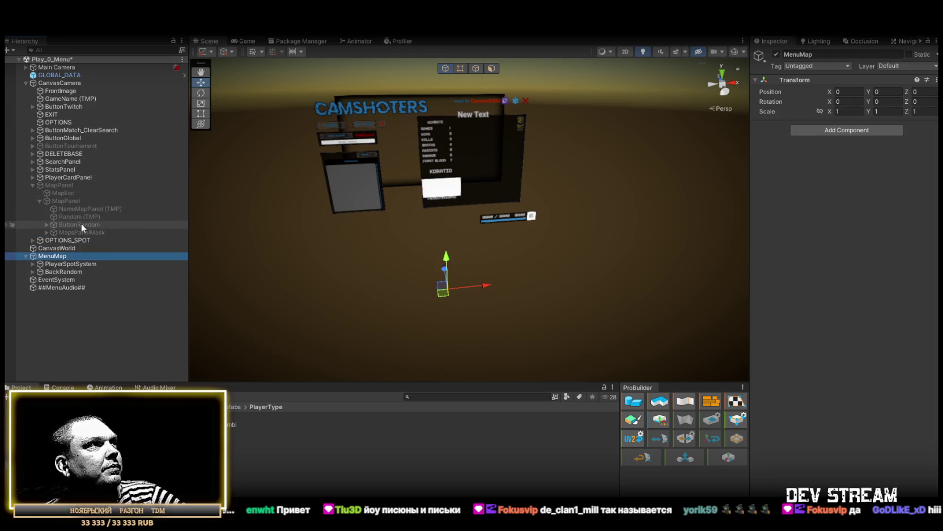
{"action": "left_click", "coordinate": [46, 224]}
{"action": "left_click", "coordinate": [46, 225]}
{"action": "left_click", "coordinate": [46, 232]}
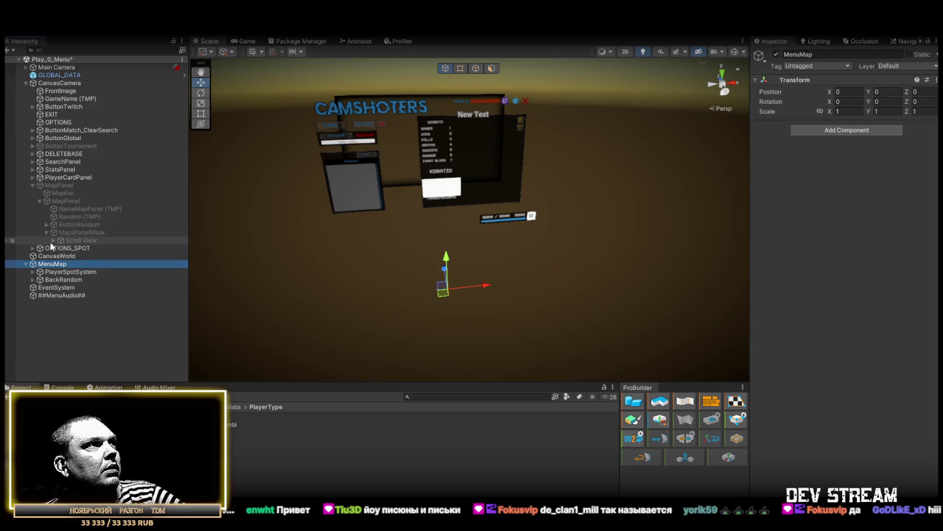
{"action": "left_click", "coordinate": [62, 240]}
{"action": "left_click", "coordinate": [53, 241]}
{"action": "left_click", "coordinate": [60, 247]}
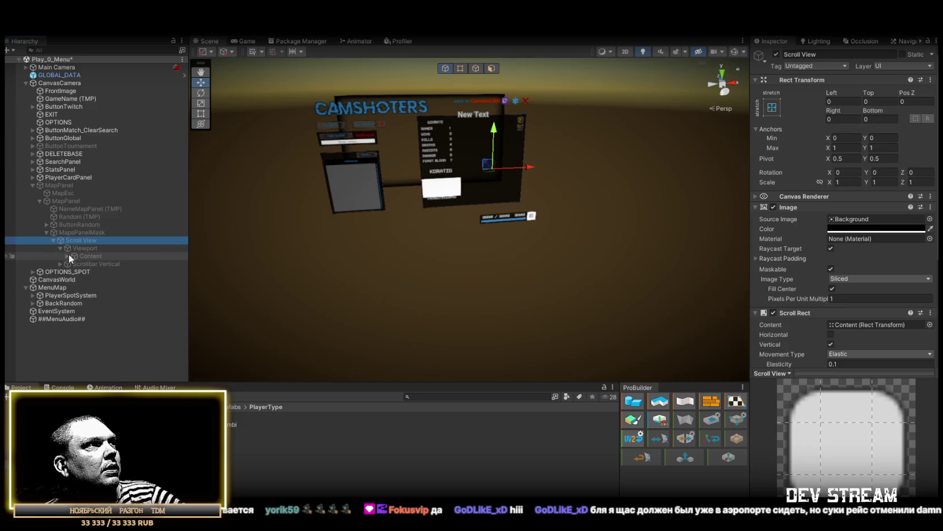
{"action": "left_click", "coordinate": [69, 255]}
{"action": "key", "text": "Right"}
Inspect ButtonMap (2) and check that ##MenuAudio## outputs to the Effects (AudioMain) mixer group
{"action": "left_click", "coordinate": [102, 272]}
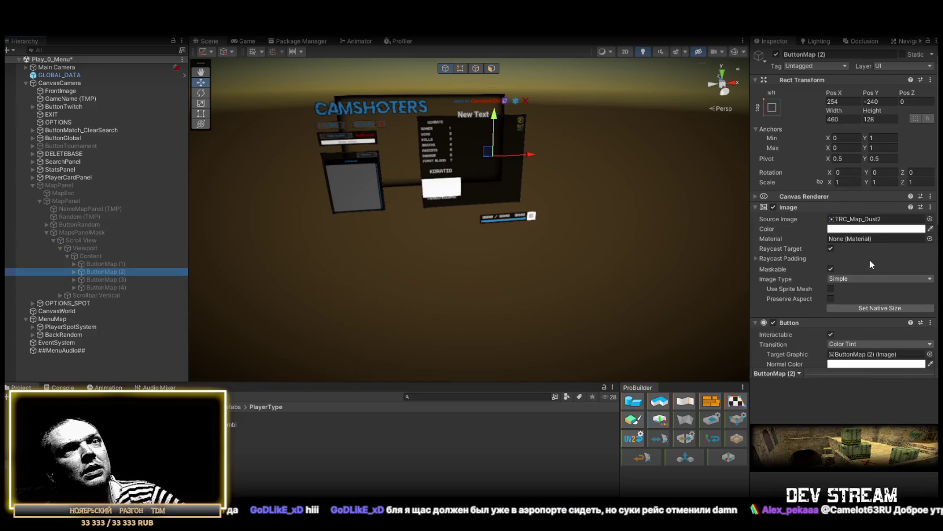
{"action": "scroll", "coordinate": [868, 257], "scroll_direction": "down", "scroll_amount": 5}
{"action": "left_click", "coordinate": [866, 308]}
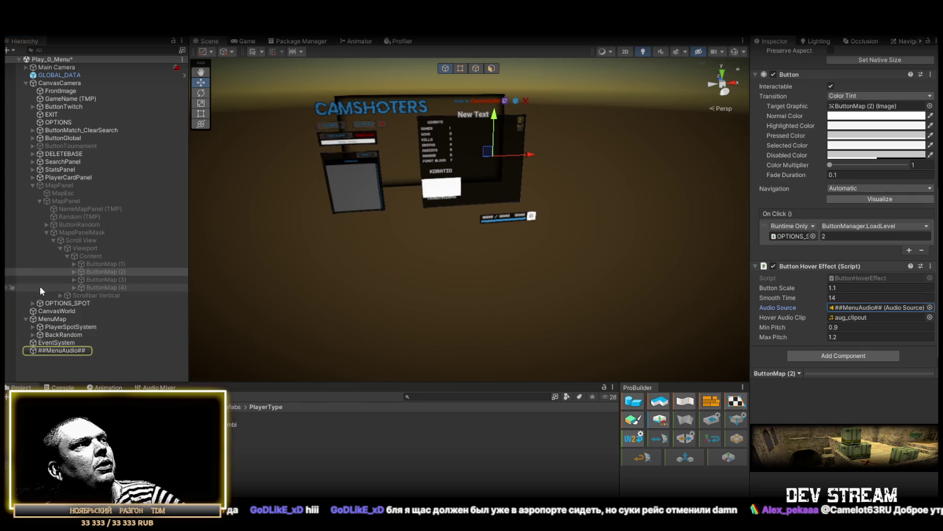
{"action": "left_click", "coordinate": [60, 350]}
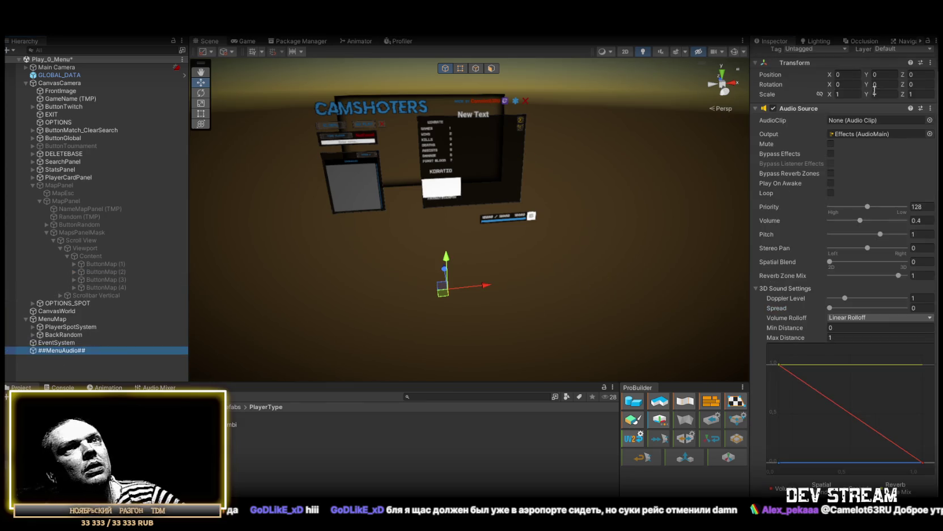
{"action": "left_click", "coordinate": [867, 133]}
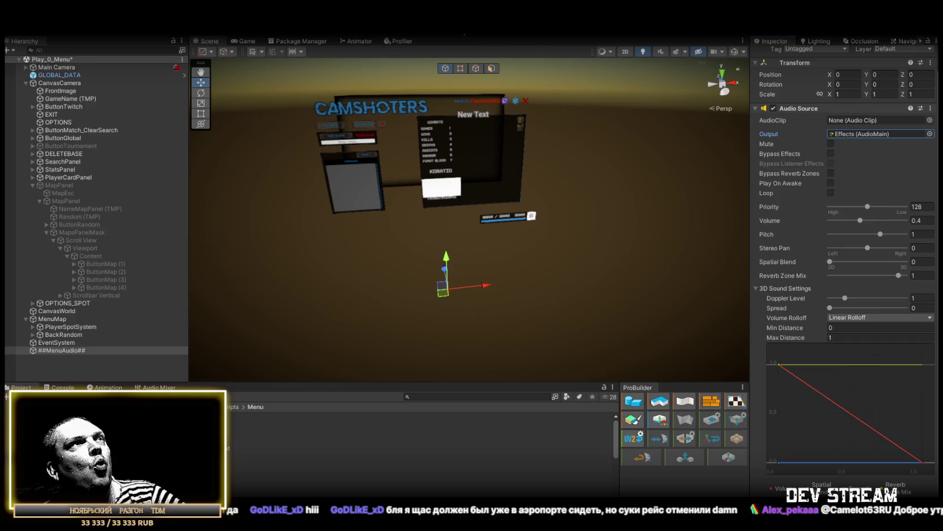
{"action": "key", "text": "super+shift+s"}
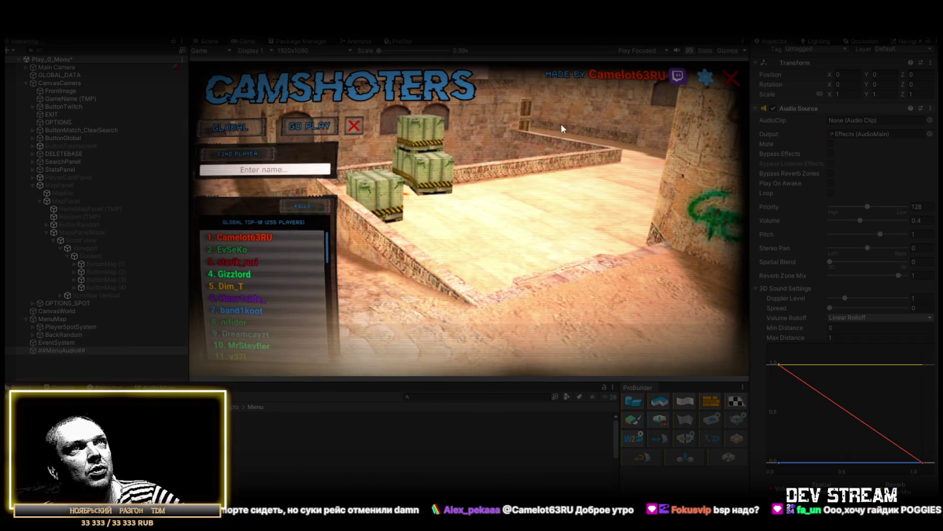
Open and close the gear settings panel several times, view the map-load list, then stop the game
{"action": "left_click", "coordinate": [703, 80]}
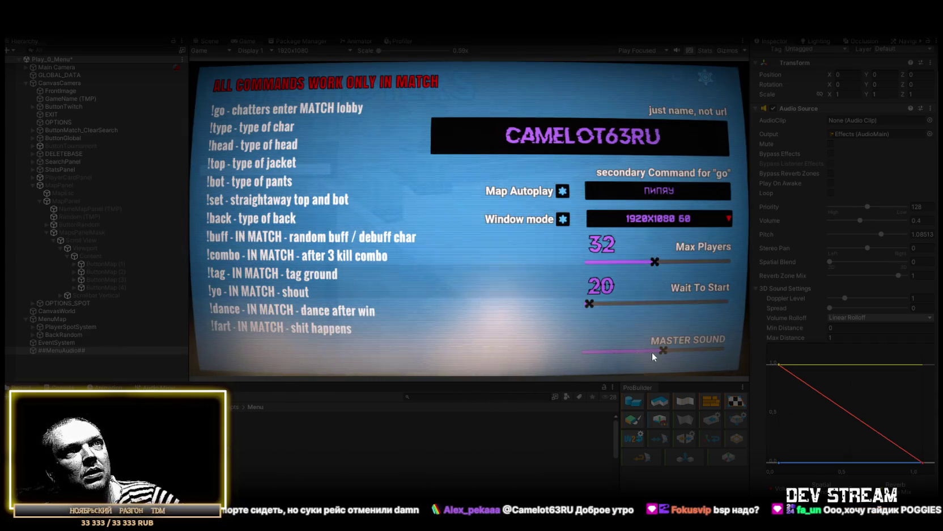
{"action": "left_click", "coordinate": [707, 77]}
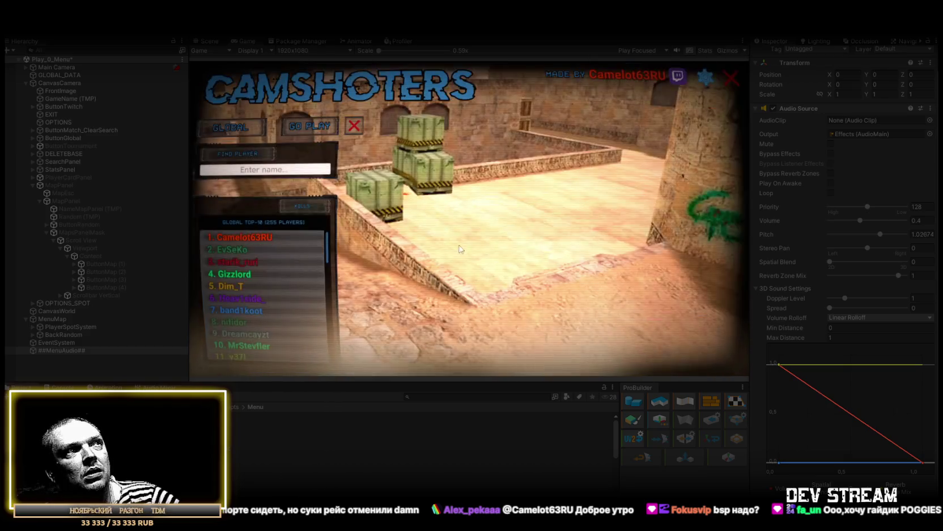
{"action": "left_click", "coordinate": [309, 126]}
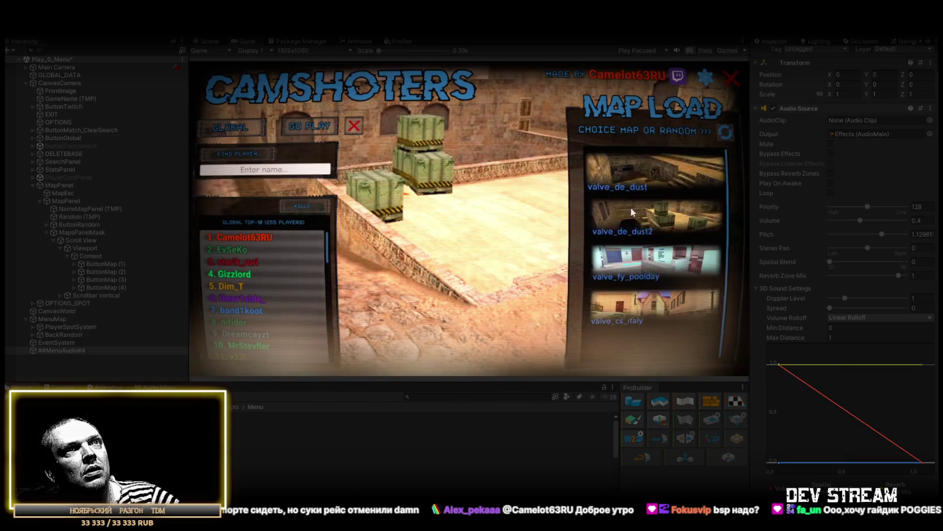
{"action": "left_click", "coordinate": [706, 79]}
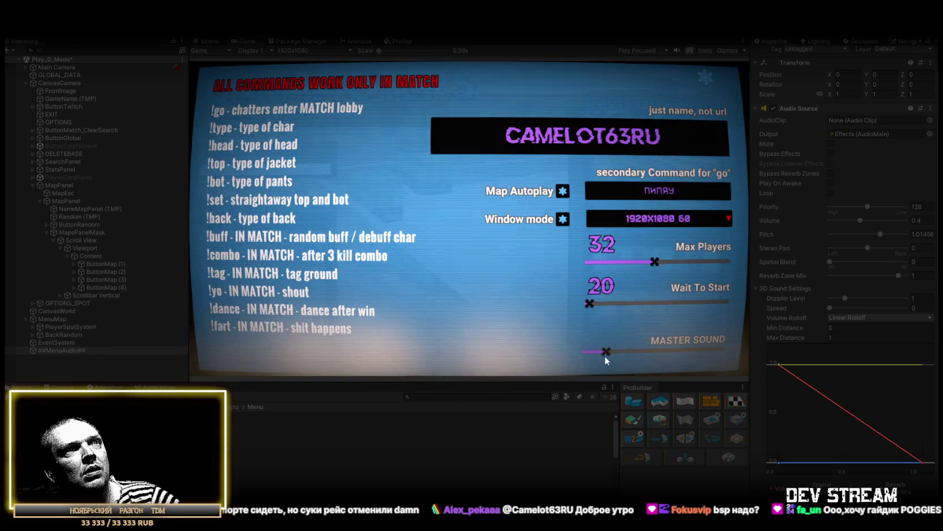
{"action": "left_click", "coordinate": [707, 79]}
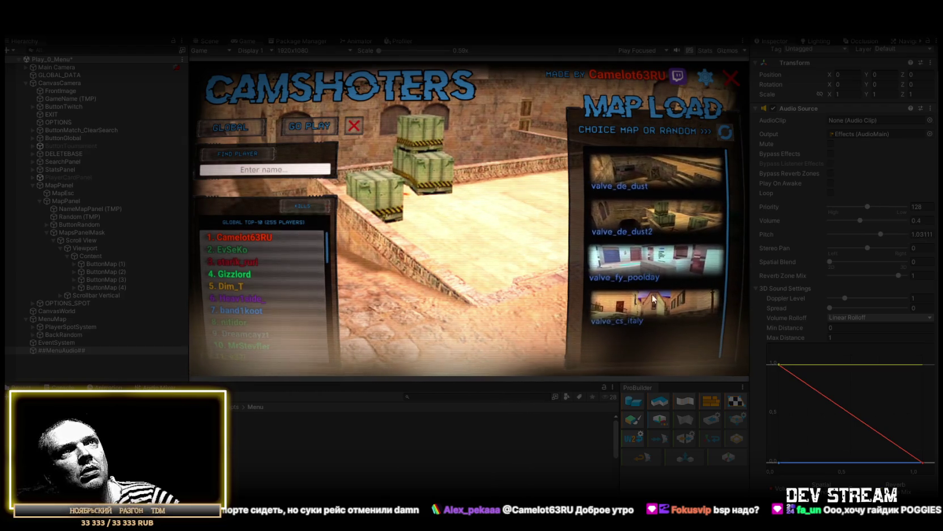
{"action": "left_click", "coordinate": [705, 78]}
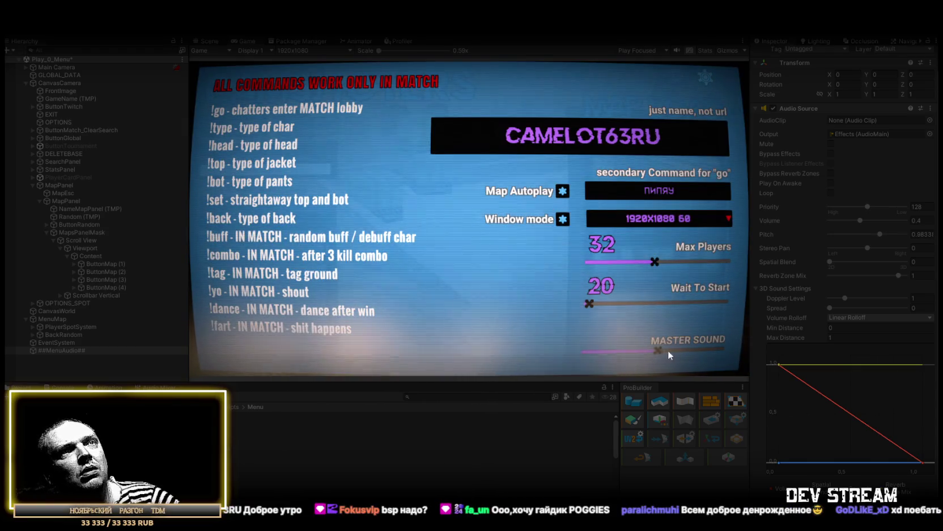
{"action": "left_click", "coordinate": [707, 78]}
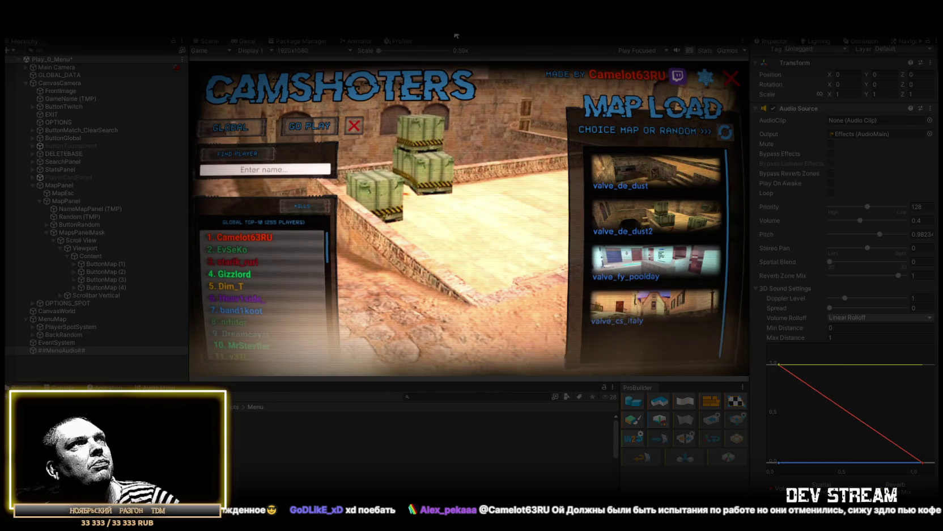
{"action": "left_click", "coordinate": [457, 36]}
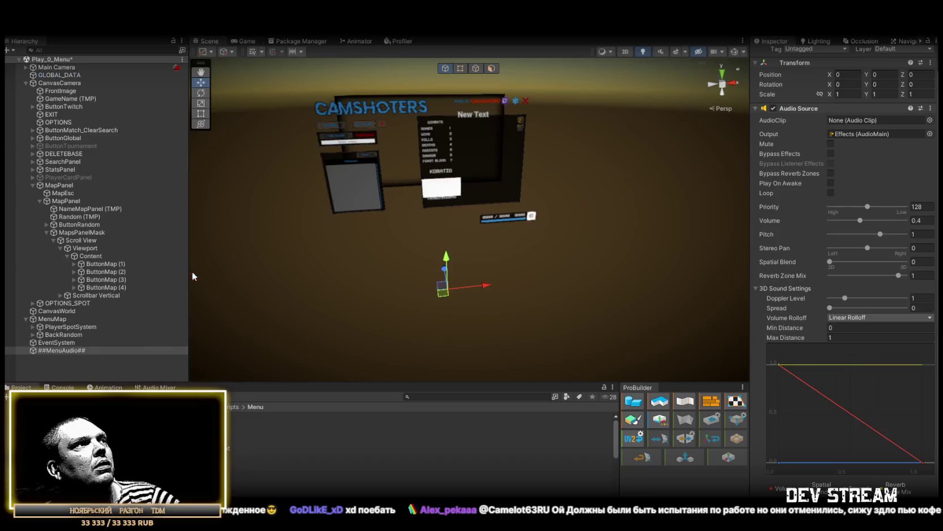
Inspect OPTIONS_SPOT's Volume Settings, checking its master slider and assigned audio mixer
{"action": "left_click", "coordinate": [67, 303]}
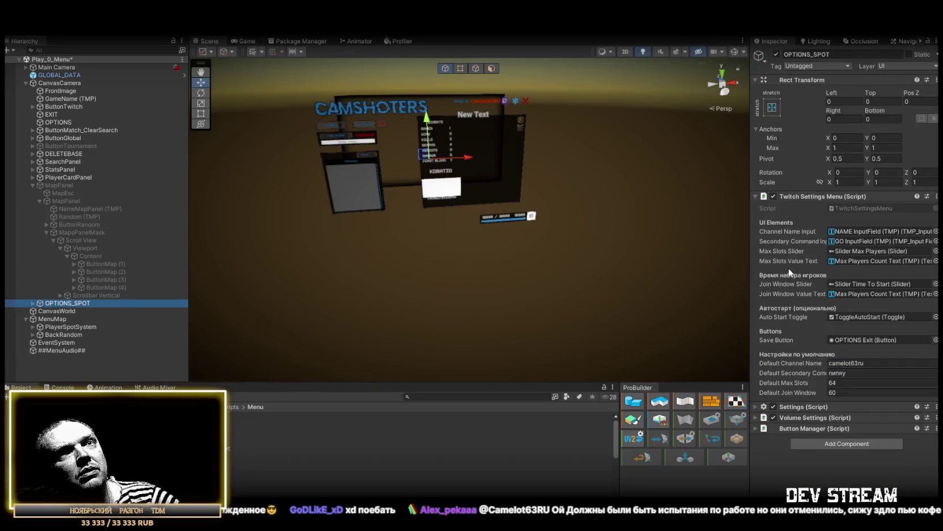
{"action": "left_click", "coordinate": [757, 418]}
{"action": "scroll", "coordinate": [842, 381], "scroll_direction": "down", "scroll_amount": 1}
{"action": "left_click", "coordinate": [867, 480]}
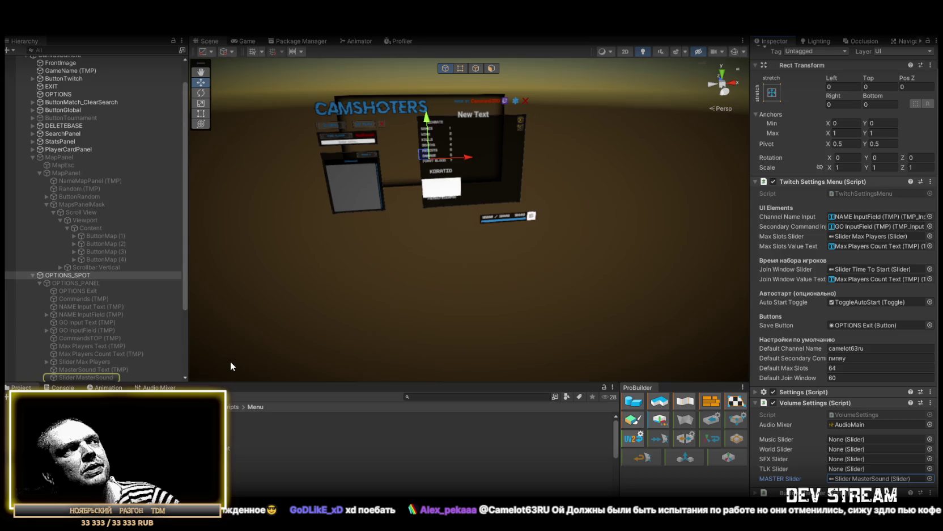
{"action": "left_click", "coordinate": [896, 423]}
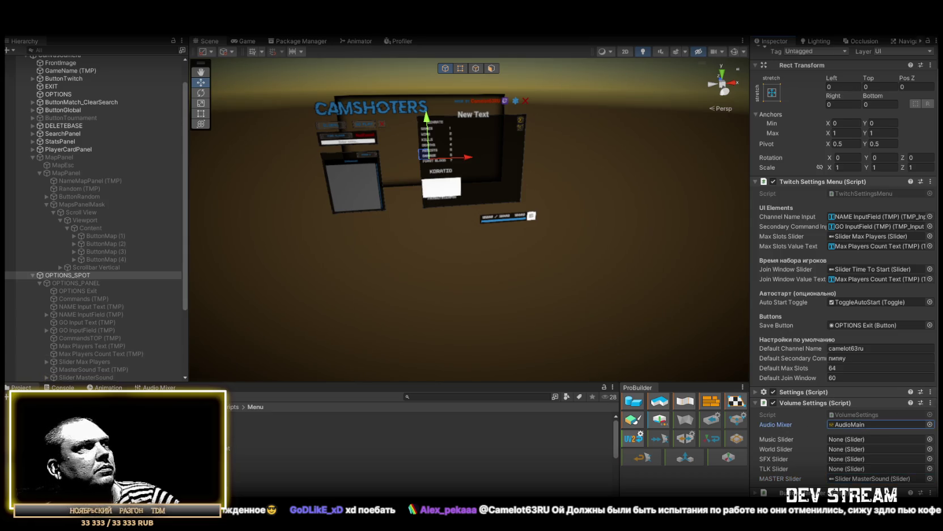
Show the AudioMain mixer channels and select the Master group
{"action": "left_click", "coordinate": [156, 387]}
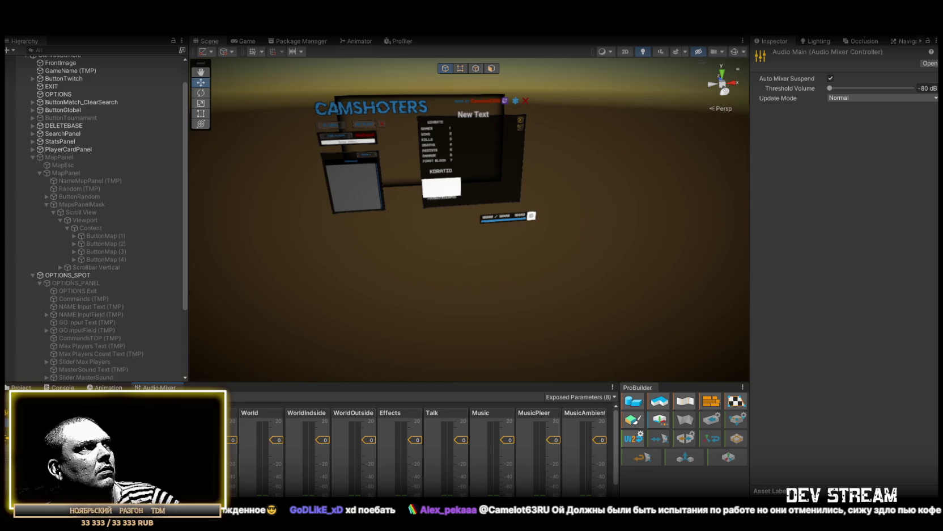
{"action": "left_click_drag", "start_coordinate": [467, 249], "coordinate": [455, 242]}
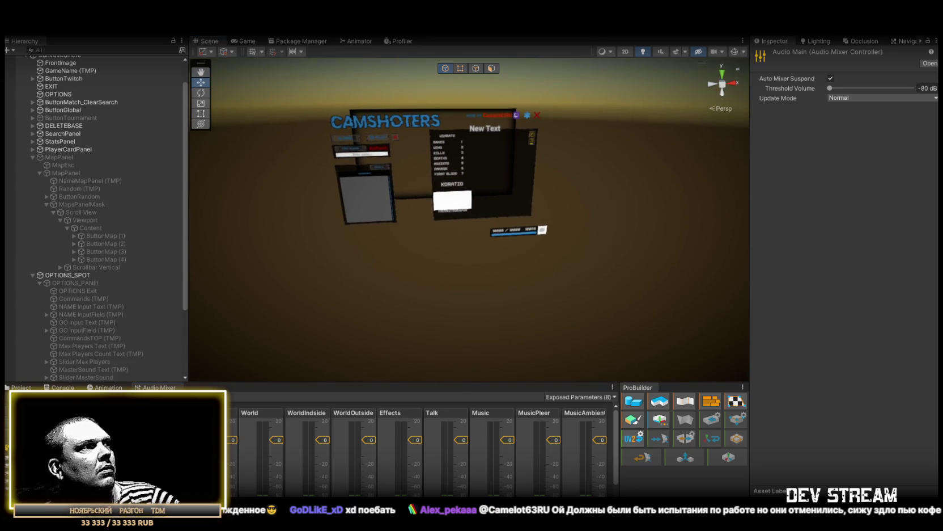
{"action": "left_click", "coordinate": [215, 413]}
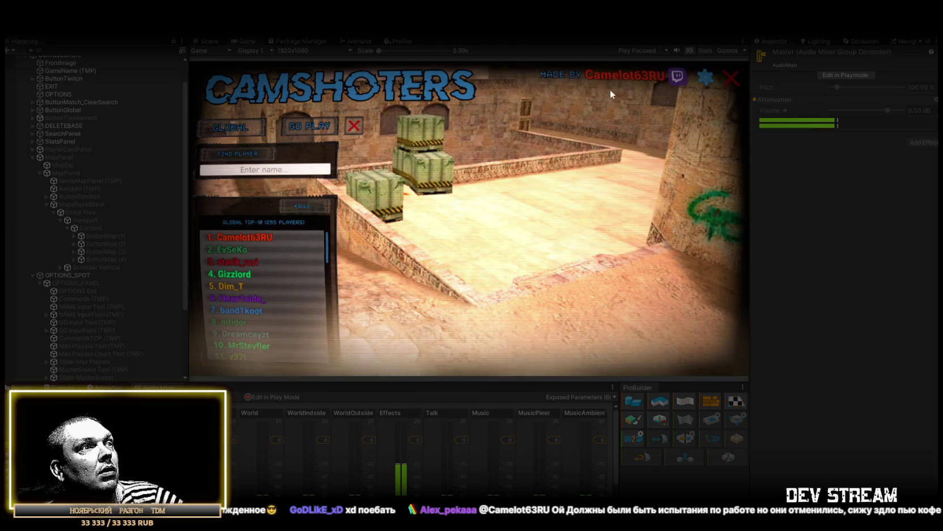
Drag the MASTER SOUND slider down to zero and back up, then stop the game with Ctrl+P
{"action": "left_click", "coordinate": [705, 79]}
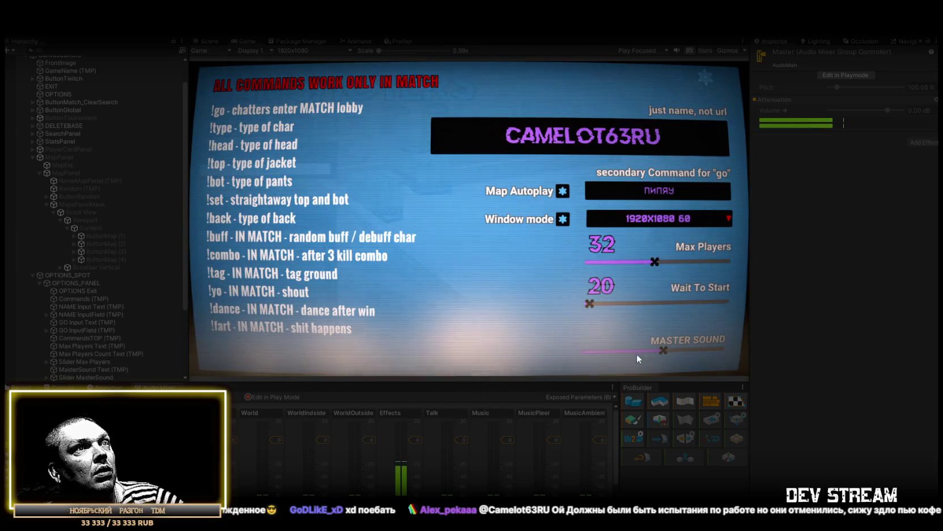
{"action": "left_click_drag", "start_coordinate": [662, 348], "coordinate": [547, 344]}
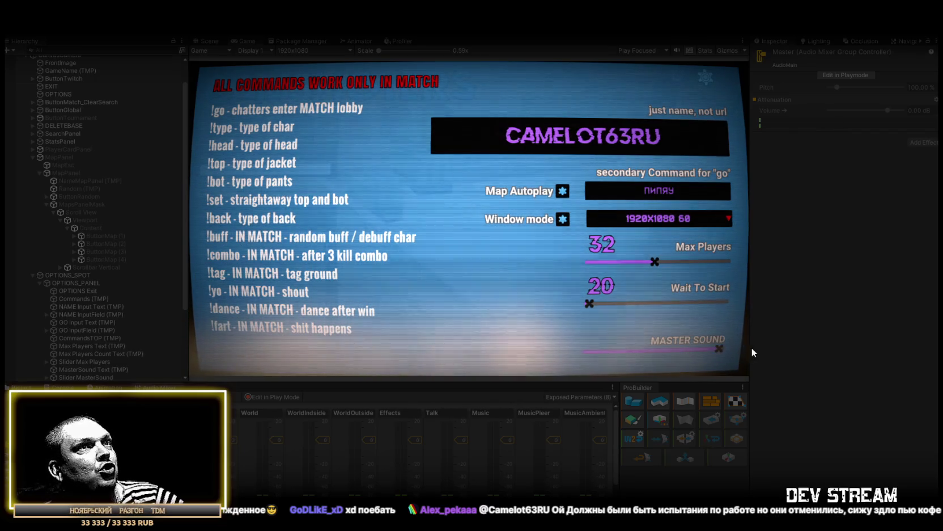
{"action": "left_click_drag", "start_coordinate": [588, 351], "coordinate": [680, 347]}
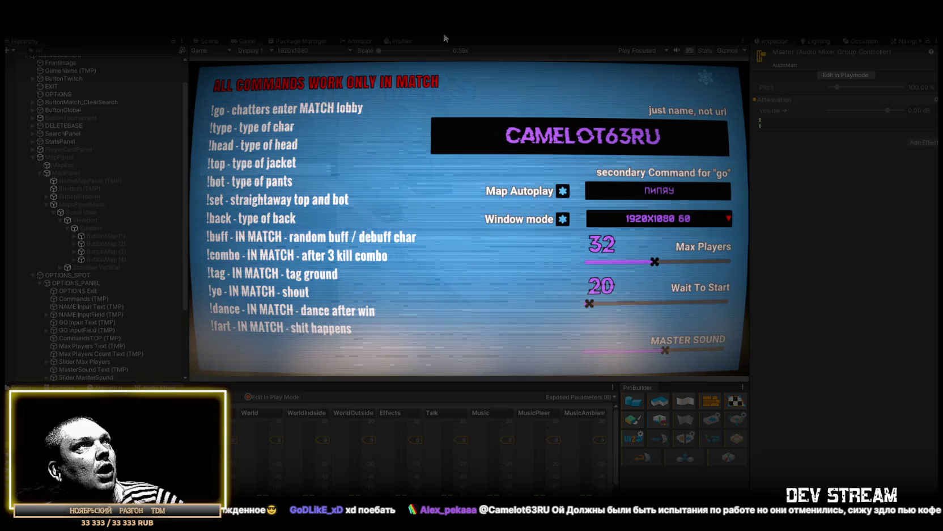
{"action": "key", "text": "ctrl+p"}
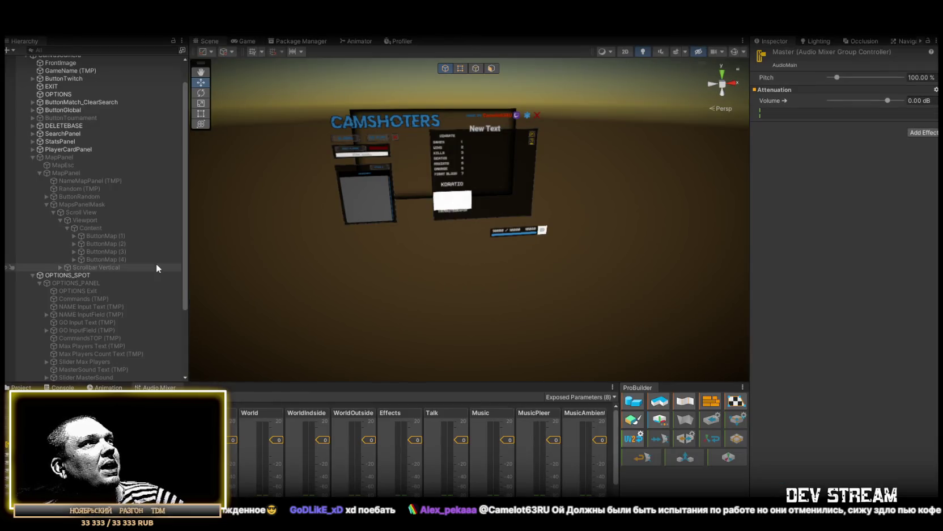
Collapse Viewport and scroll down to show OPTIONS_PANEL's children down to Slider Time To Start
{"action": "left_click", "coordinate": [60, 221]}
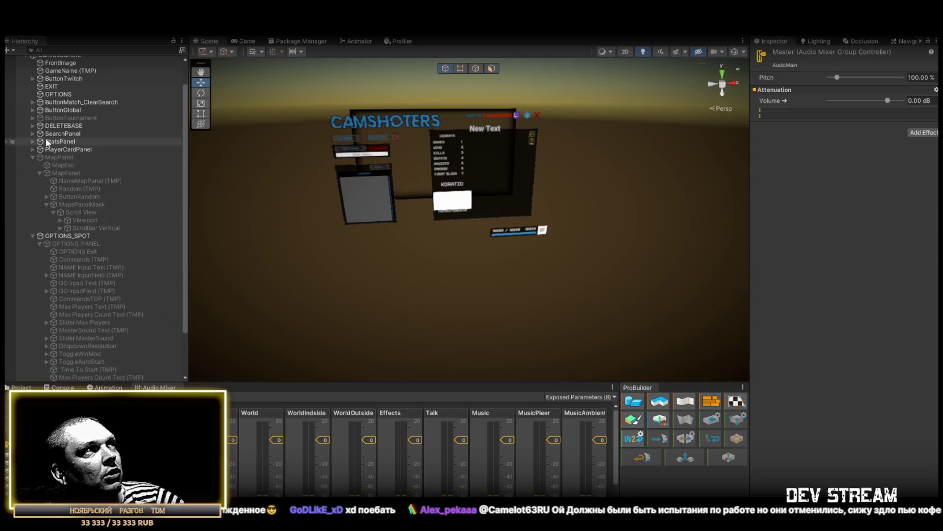
{"action": "scroll", "coordinate": [108, 273], "scroll_direction": "down", "scroll_amount": 3}
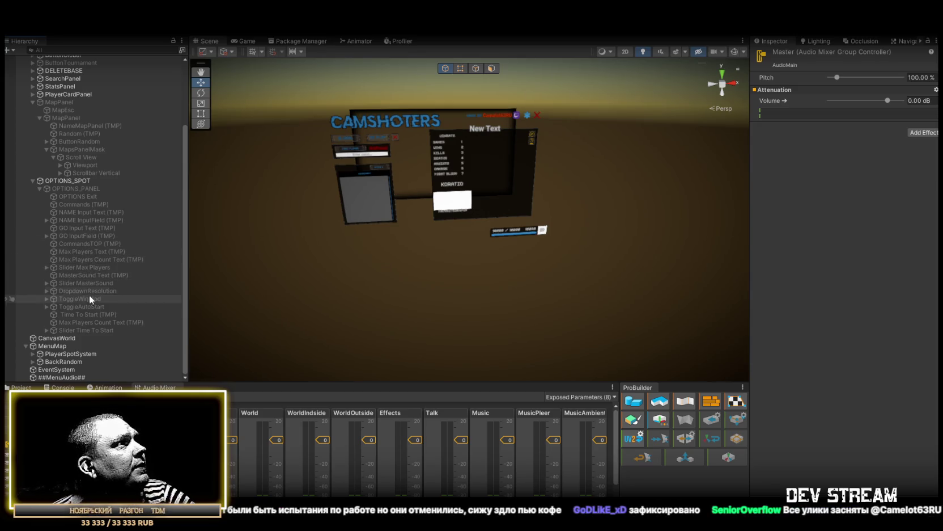
Set Slider MasterSound's On Value Changed to call OPTIONS_SPOT's VolumeSettings.SetMASTERVolume
{"action": "left_click", "coordinate": [71, 181]}
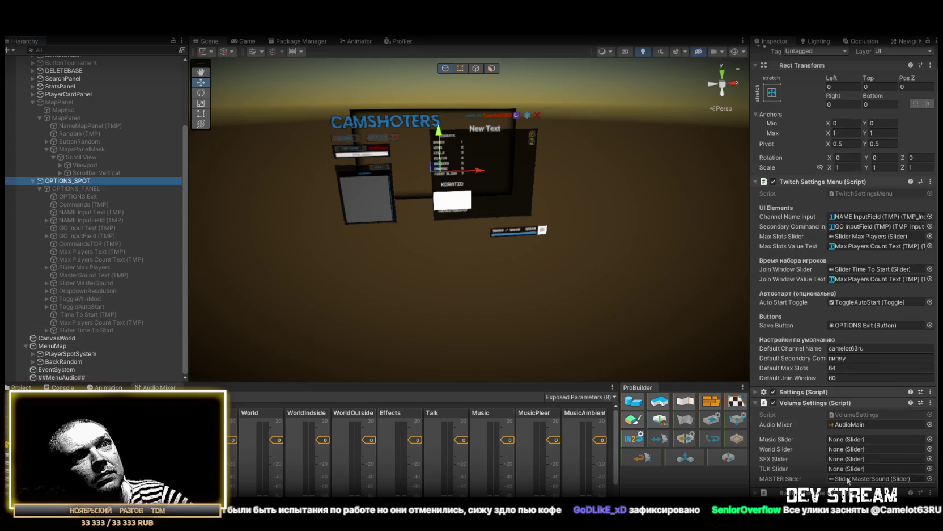
{"action": "left_click", "coordinate": [846, 478]}
{"action": "left_click", "coordinate": [85, 283]}
{"action": "scroll", "coordinate": [863, 311], "scroll_direction": "down", "scroll_amount": 3}
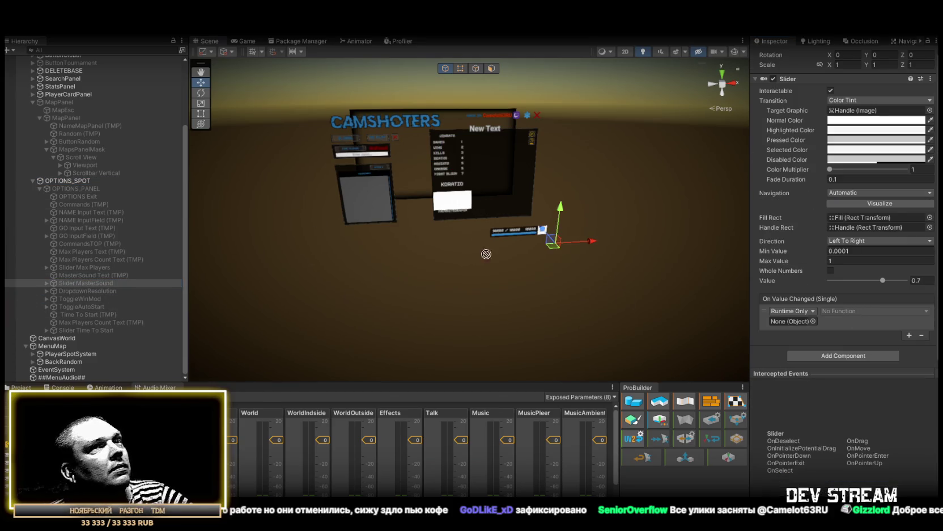
{"action": "left_click_drag", "start_coordinate": [794, 322], "coordinate": [796, 322]}
{"action": "left_click", "coordinate": [852, 309]}
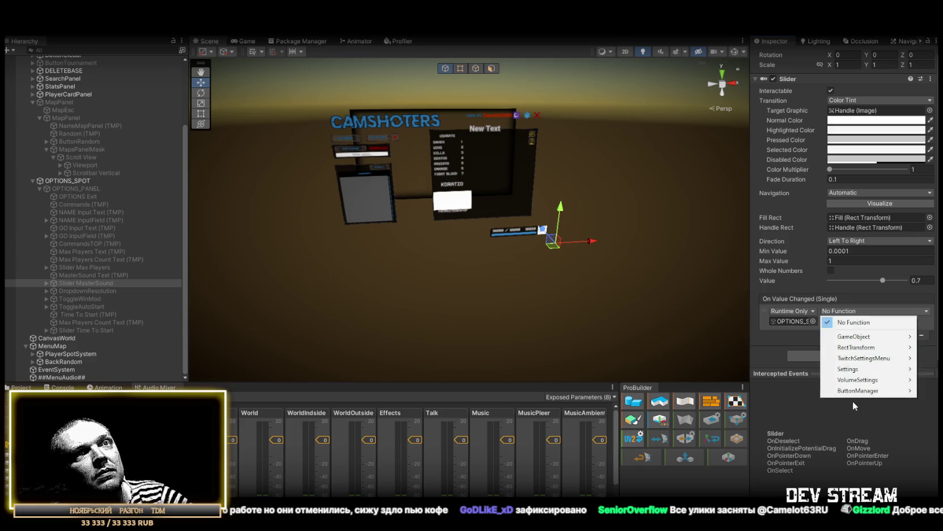
{"action": "mouse_move", "coordinate": [856, 383]}
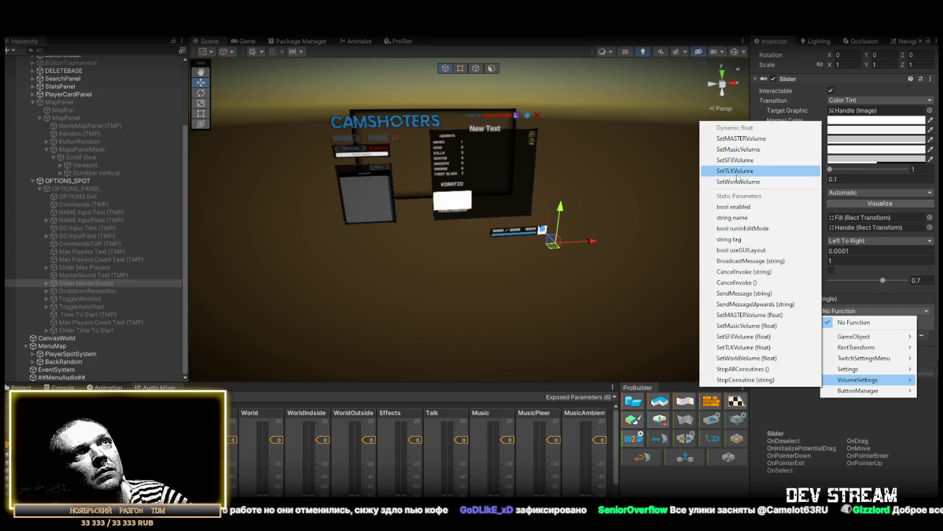
{"action": "left_click", "coordinate": [742, 138]}
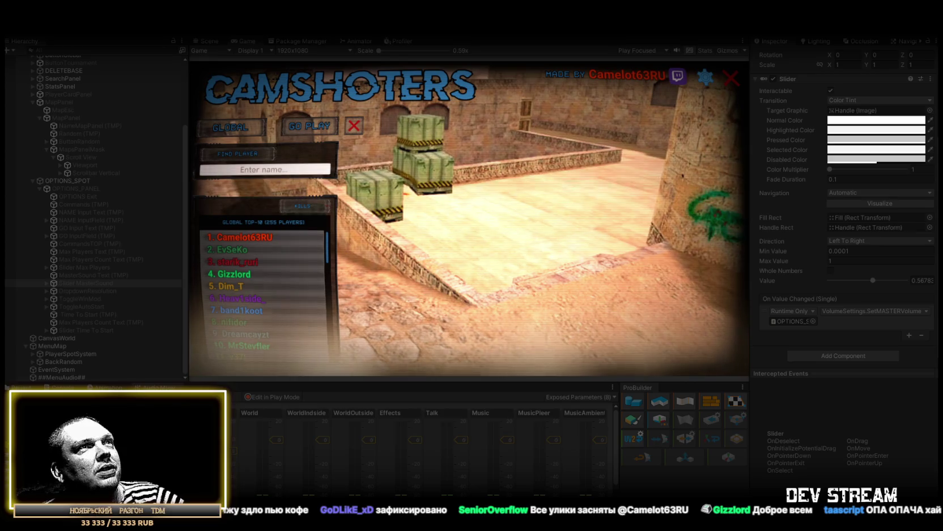
Lower Master Sound in the options panel, then open the map-load list and toggle options
{"action": "left_click", "coordinate": [705, 77]}
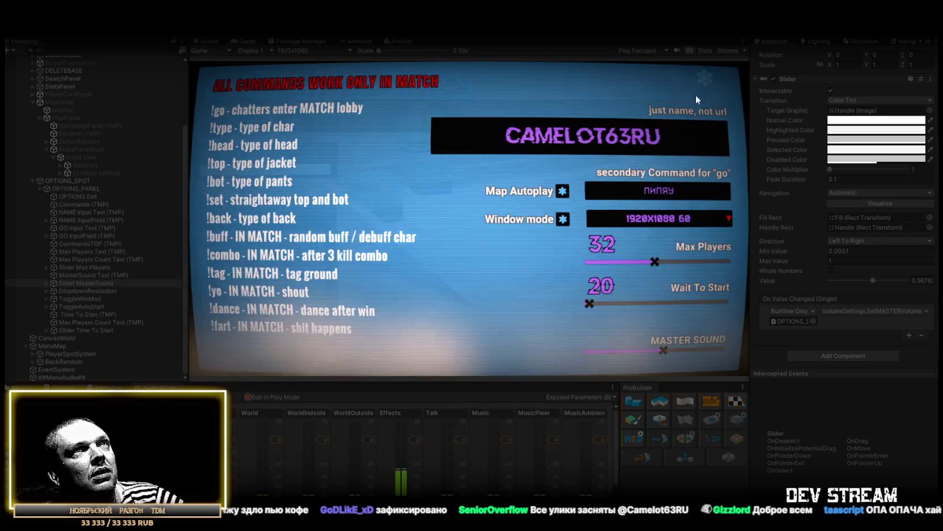
{"action": "left_click_drag", "start_coordinate": [660, 348], "coordinate": [599, 352]}
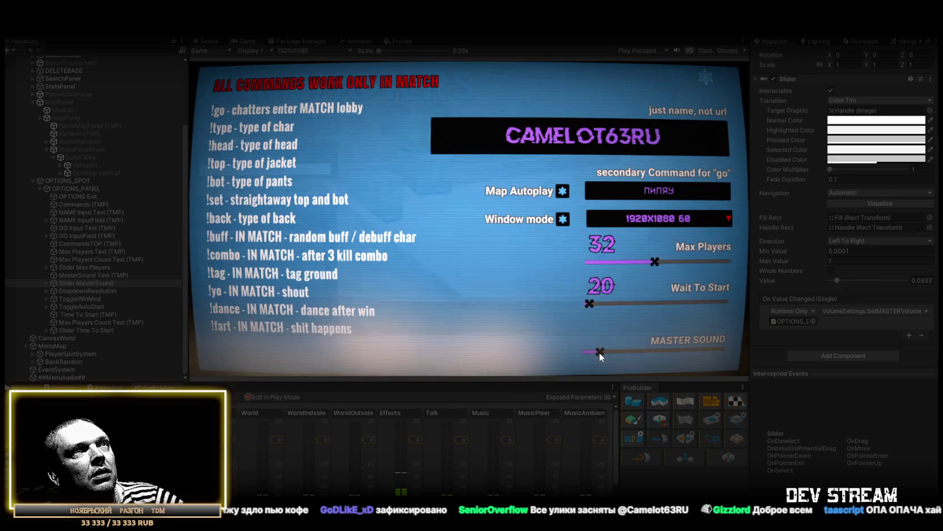
{"action": "left_click", "coordinate": [706, 80]}
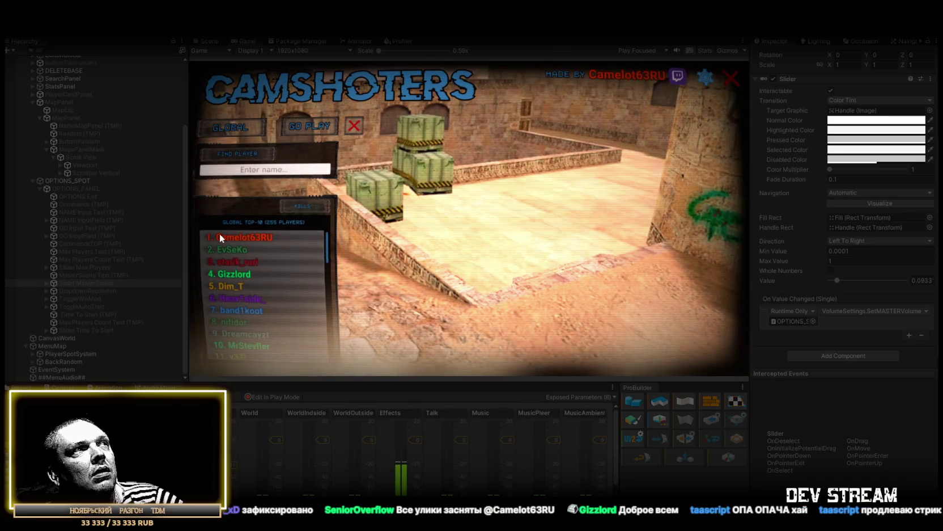
{"action": "left_click", "coordinate": [301, 128]}
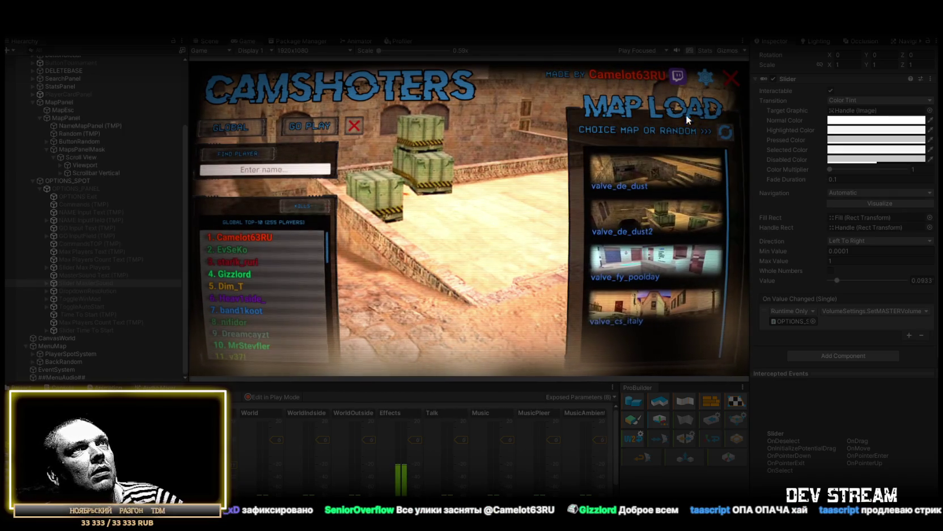
{"action": "left_click", "coordinate": [706, 78]}
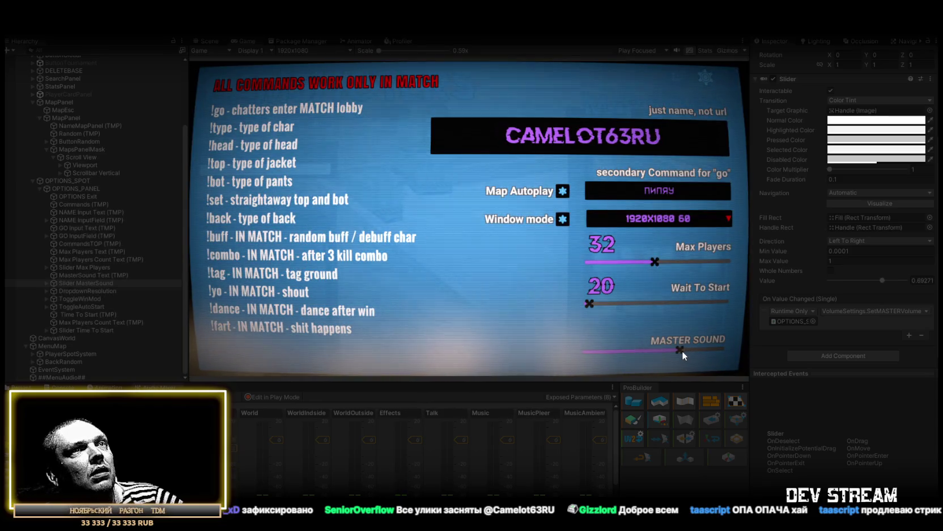
{"action": "key", "text": "Escape"}
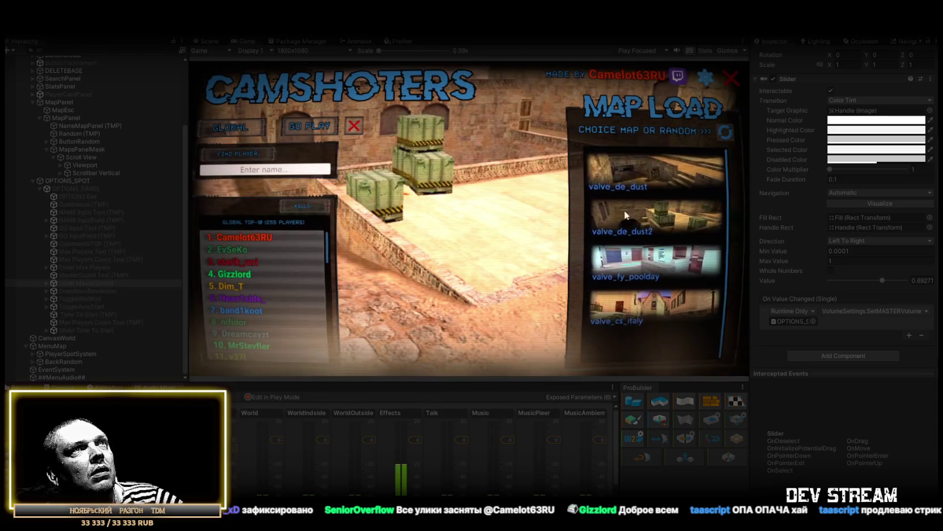
Lower the master sound further to about 0.33, stop the game, and recheck the options panel
{"action": "left_click", "coordinate": [706, 79]}
{"action": "left_click", "coordinate": [637, 351]}
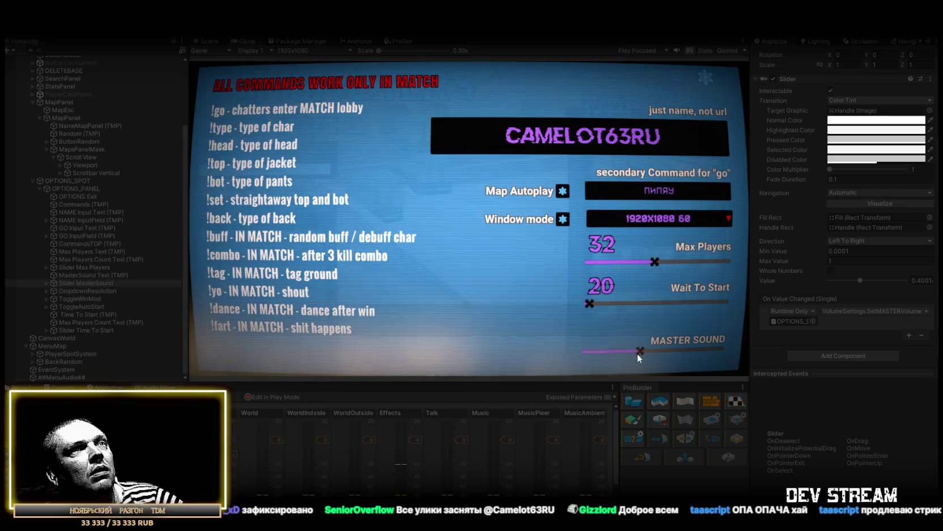
{"action": "left_click", "coordinate": [710, 83]}
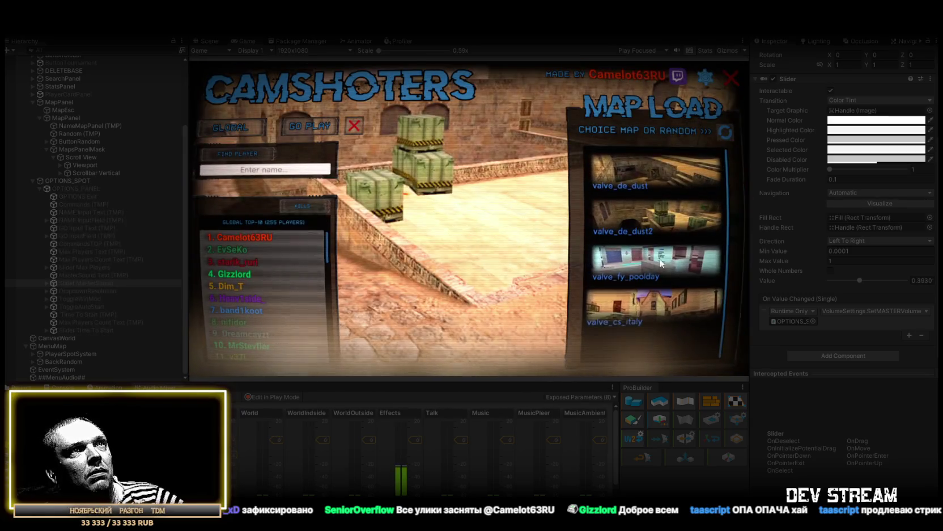
{"action": "left_click", "coordinate": [706, 78]}
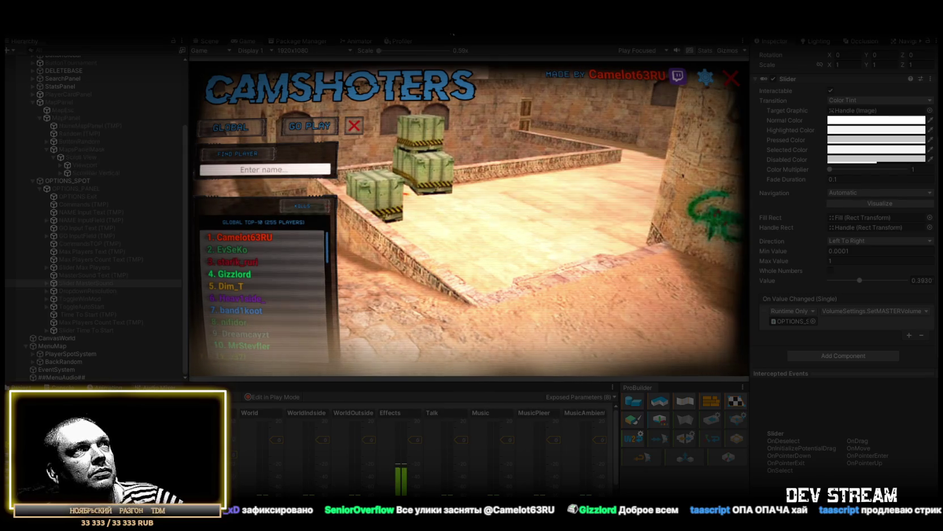
{"action": "left_click_drag", "start_coordinate": [637, 351], "coordinate": [632, 352]}
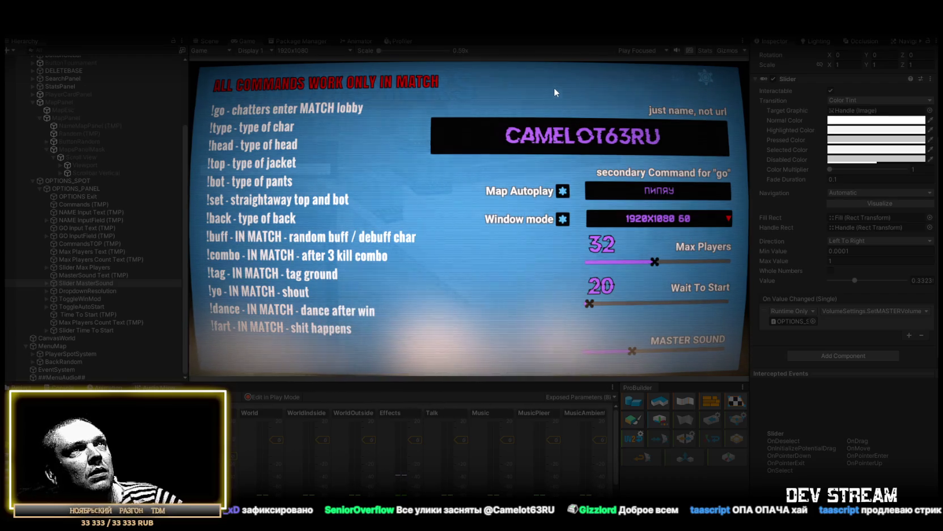
{"action": "key", "text": "Escape"}
{"action": "left_click", "coordinate": [460, 36]}
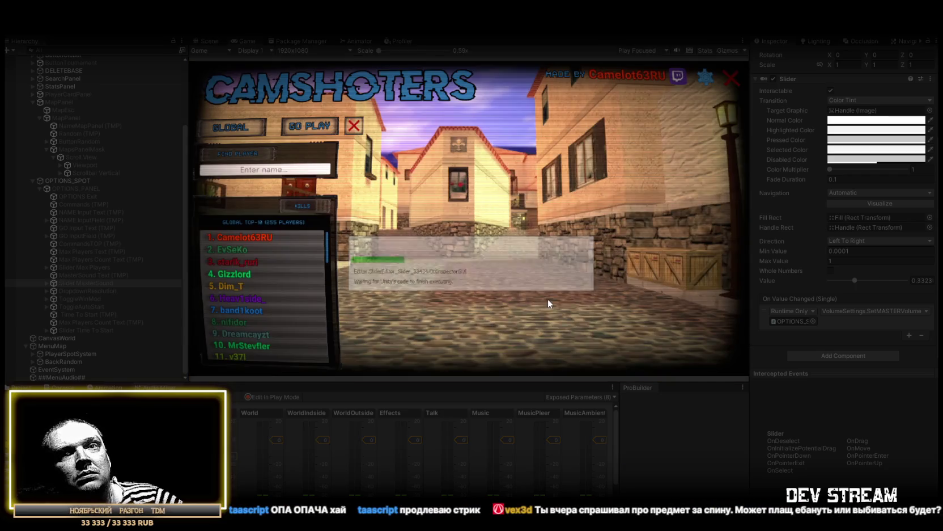
{"action": "left_click", "coordinate": [704, 82]}
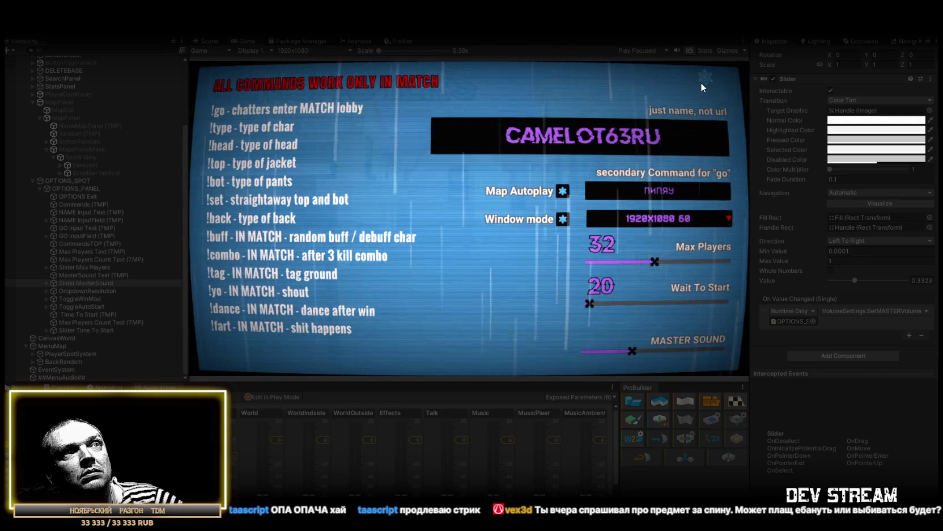
{"action": "left_click", "coordinate": [701, 76]}
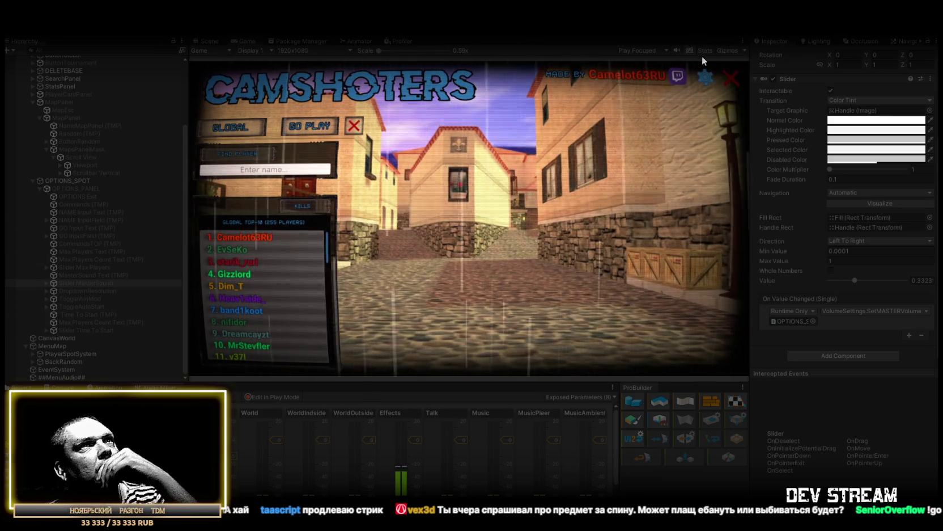
In the game options, keep window mode at 1920x1080 and set Max Players and Wait To Start to 40
{"action": "left_click", "coordinate": [705, 76]}
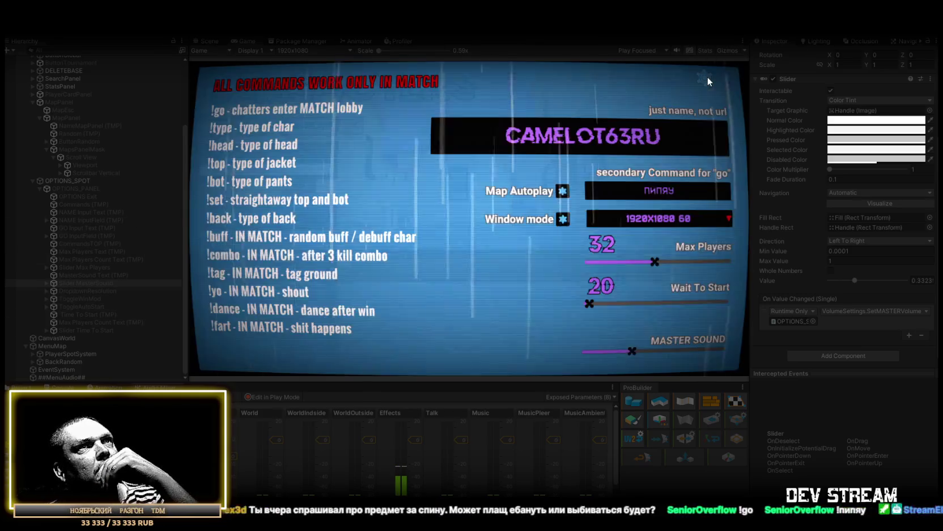
{"action": "left_click", "coordinate": [723, 217]}
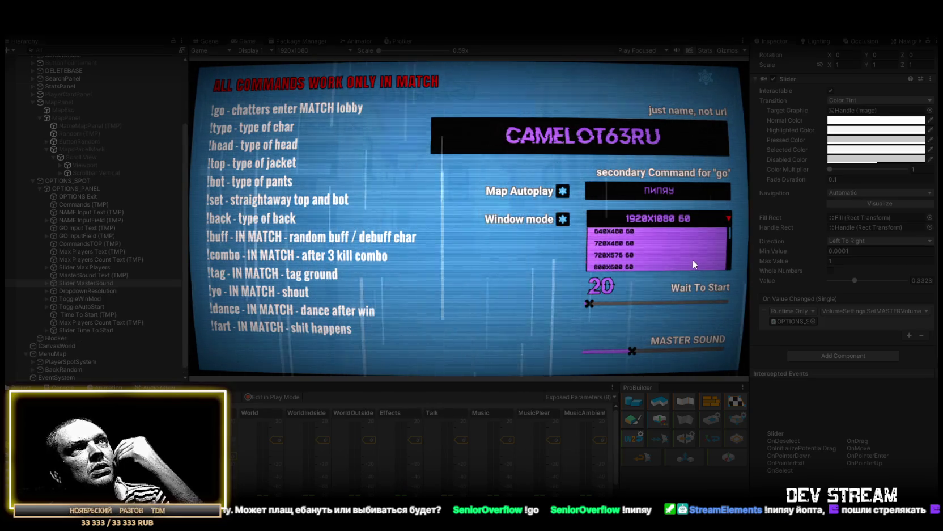
{"action": "left_click", "coordinate": [510, 288]}
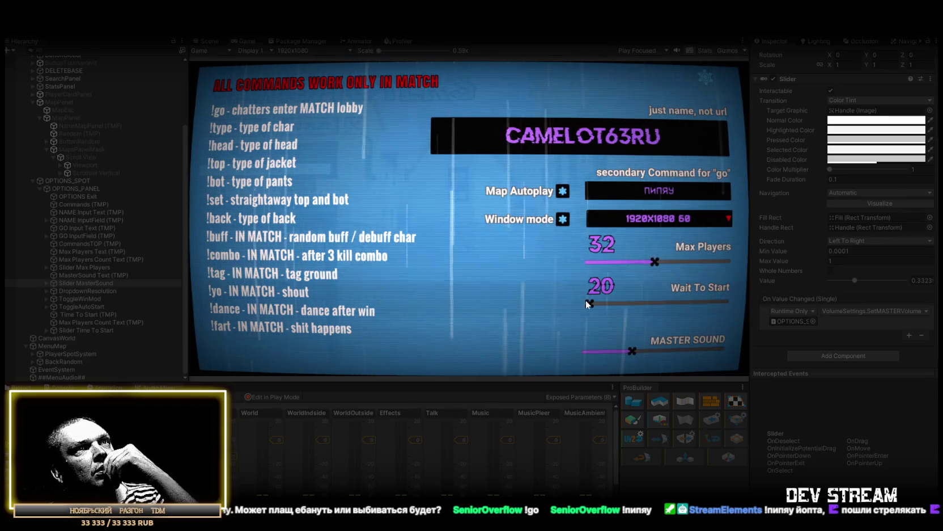
{"action": "mouse_move", "coordinate": [590, 304]}
{"action": "left_mouse_down"}
{"action": "mouse_move", "coordinate": [745, 302]}
{"action": "mouse_move", "coordinate": [652, 302]}
{"action": "left_mouse_up"}
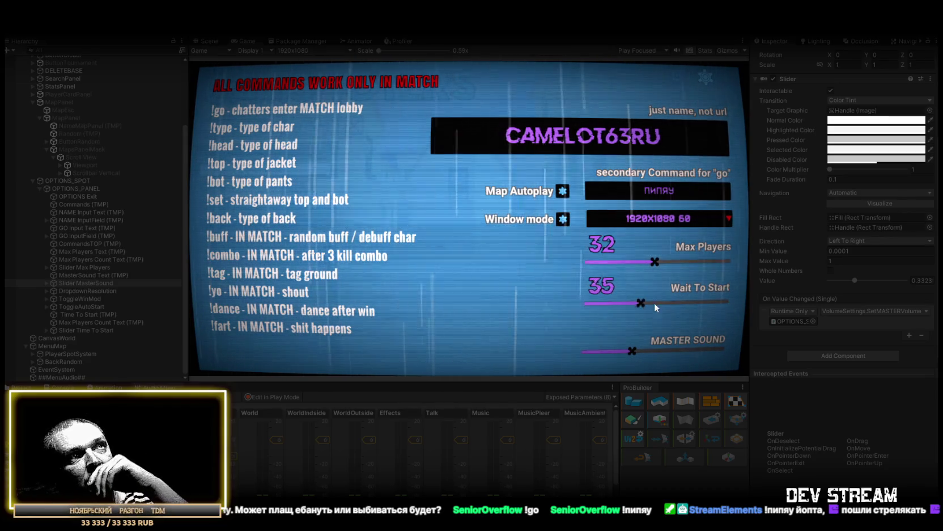
{"action": "mouse_move", "coordinate": [752, 303]}
{"action": "left_mouse_down"}
{"action": "mouse_move", "coordinate": [544, 302]}
{"action": "mouse_move", "coordinate": [723, 302]}
{"action": "mouse_move", "coordinate": [587, 315]}
{"action": "left_mouse_up"}
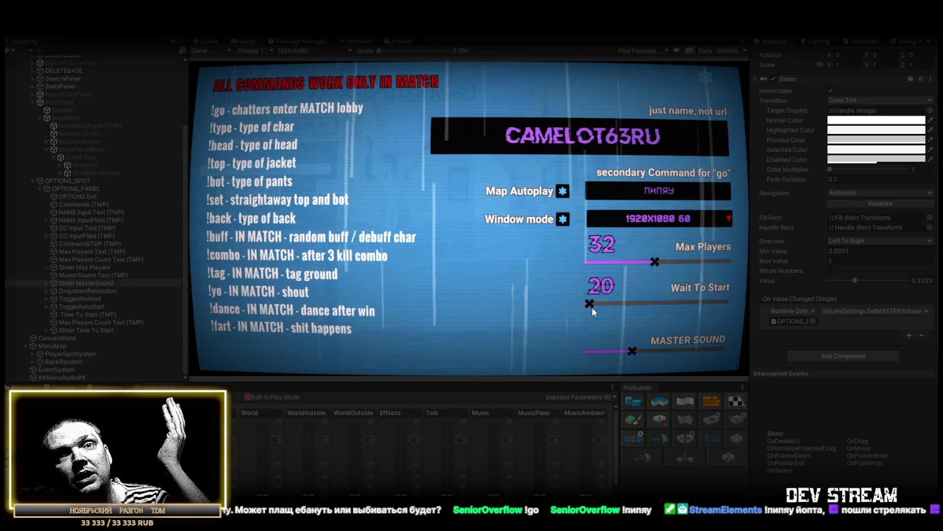
{"action": "left_click_drag", "start_coordinate": [656, 262], "coordinate": [602, 272]}
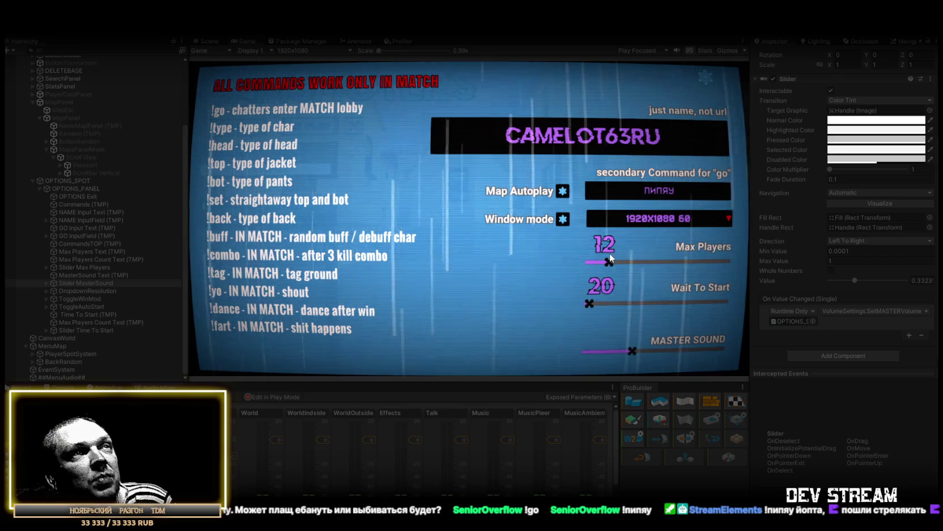
{"action": "left_click_drag", "start_coordinate": [608, 260], "coordinate": [675, 260]}
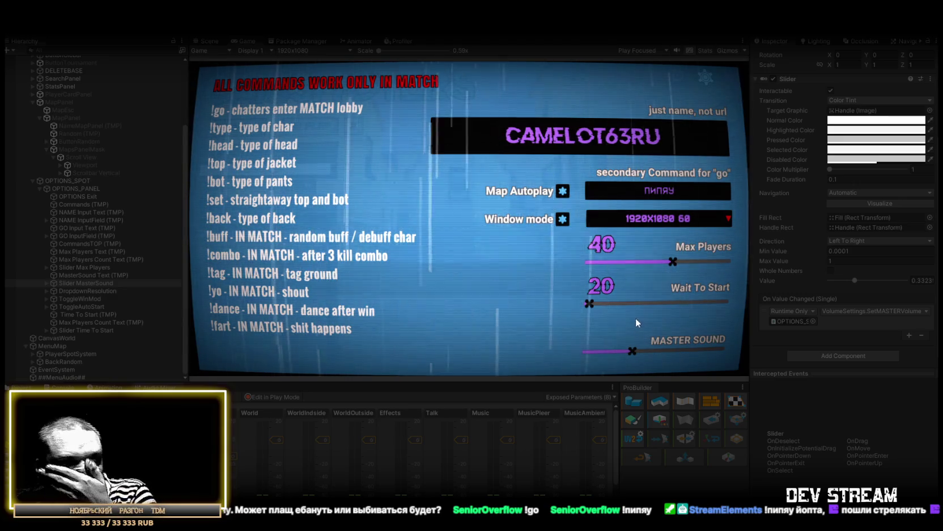
{"action": "mouse_move", "coordinate": [590, 303]}
{"action": "left_mouse_down"}
{"action": "mouse_move", "coordinate": [753, 306]}
{"action": "mouse_move", "coordinate": [675, 304]}
{"action": "mouse_move", "coordinate": [653, 320]}
{"action": "left_mouse_up"}
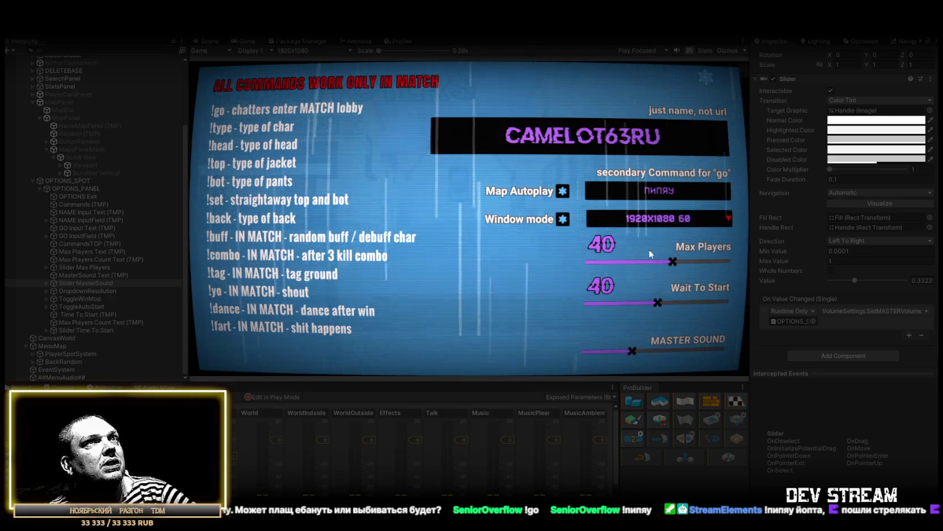
{"action": "left_click", "coordinate": [730, 79]}
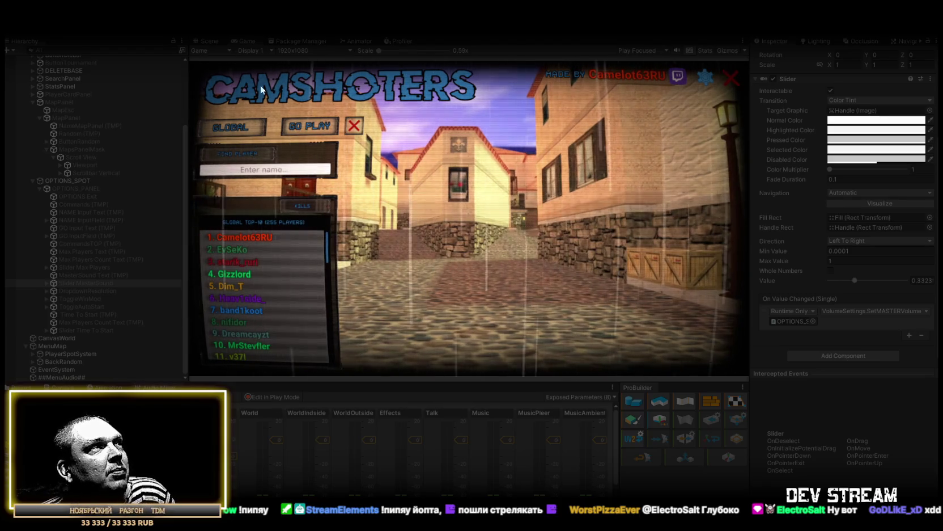
Switch the leaderboard to TOURNAMENT, view several players' stats cards, then start a new tournament
{"action": "left_click", "coordinate": [249, 126]}
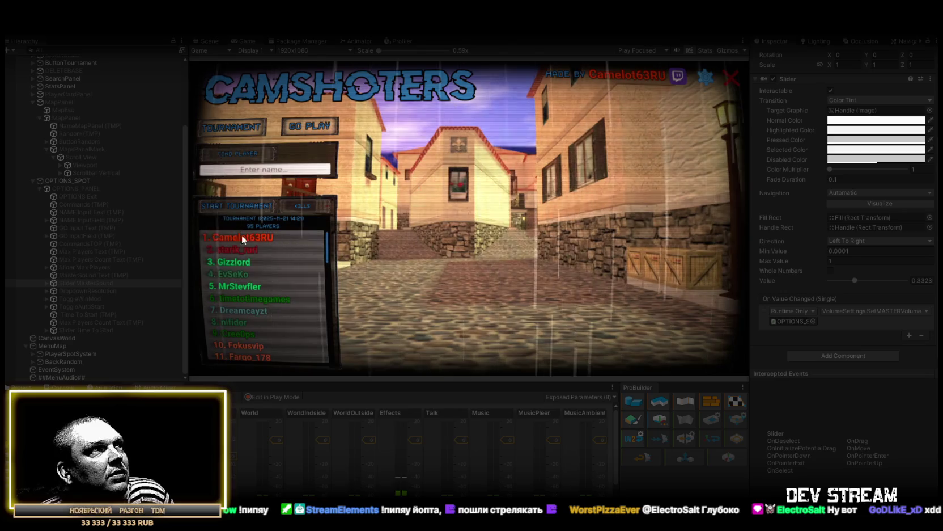
{"action": "left_click", "coordinate": [241, 248]}
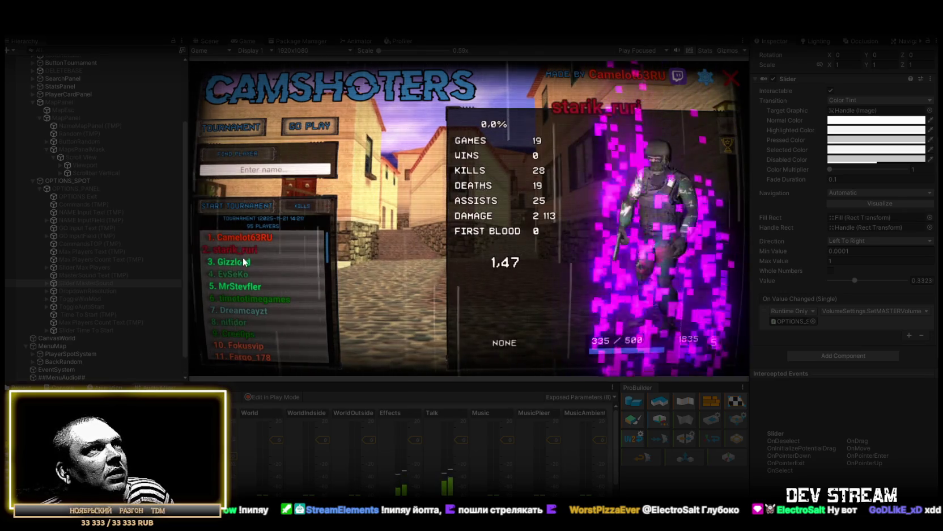
{"action": "left_click", "coordinate": [238, 275]}
{"action": "left_click", "coordinate": [236, 299]}
{"action": "left_click", "coordinate": [241, 275]}
{"action": "left_click", "coordinate": [243, 238]}
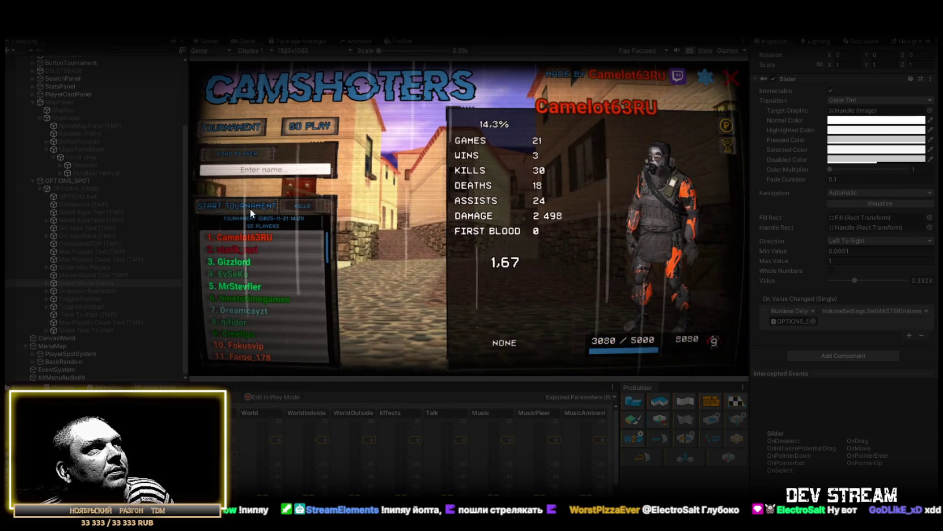
{"action": "left_click", "coordinate": [250, 208]}
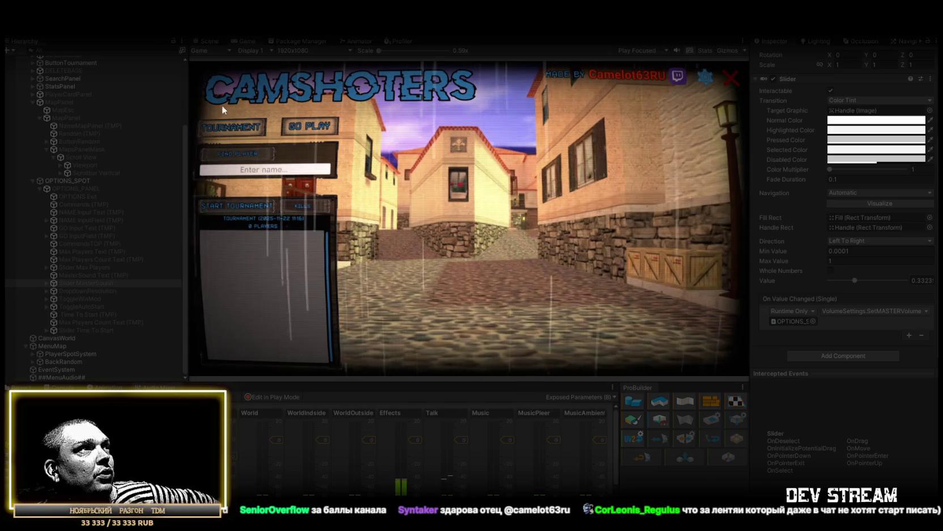
View the global top-10 stats cards for Heav1side_, nifidor and Dreamcayzt, then return to the Scene view
{"action": "left_click", "coordinate": [227, 131]}
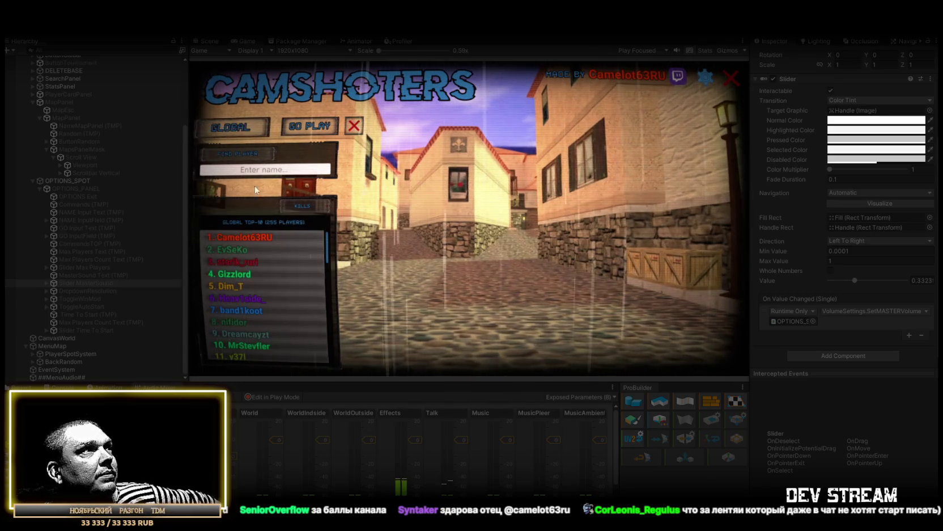
{"action": "left_click", "coordinate": [235, 262]}
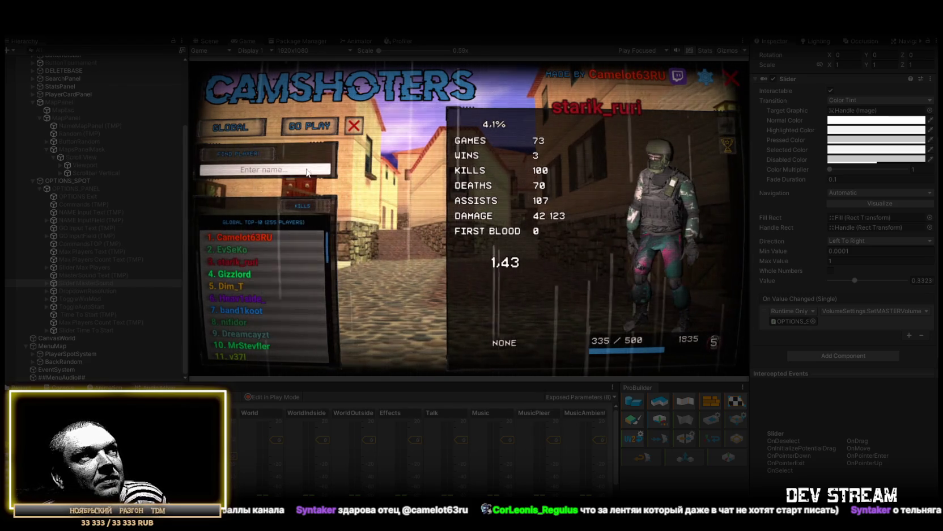
{"action": "left_click", "coordinate": [256, 297]}
{"action": "left_click", "coordinate": [253, 322]}
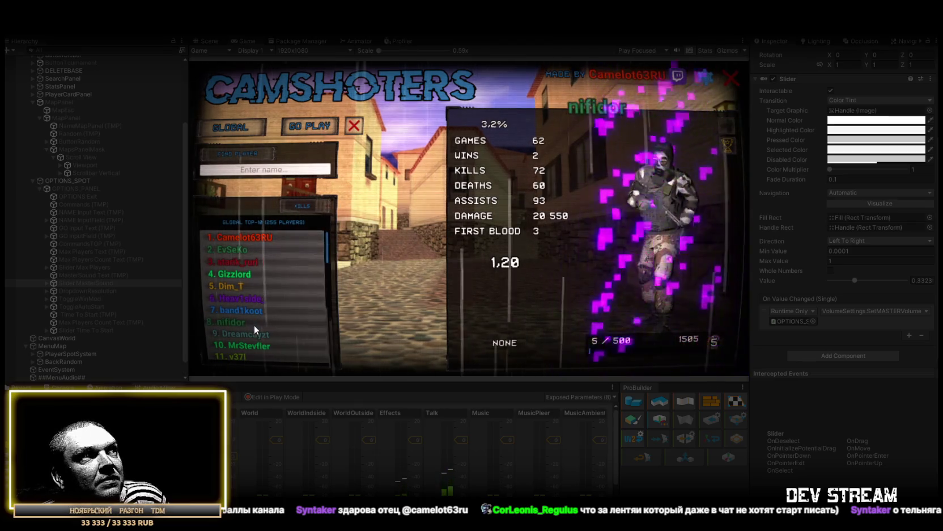
{"action": "left_click", "coordinate": [254, 334]}
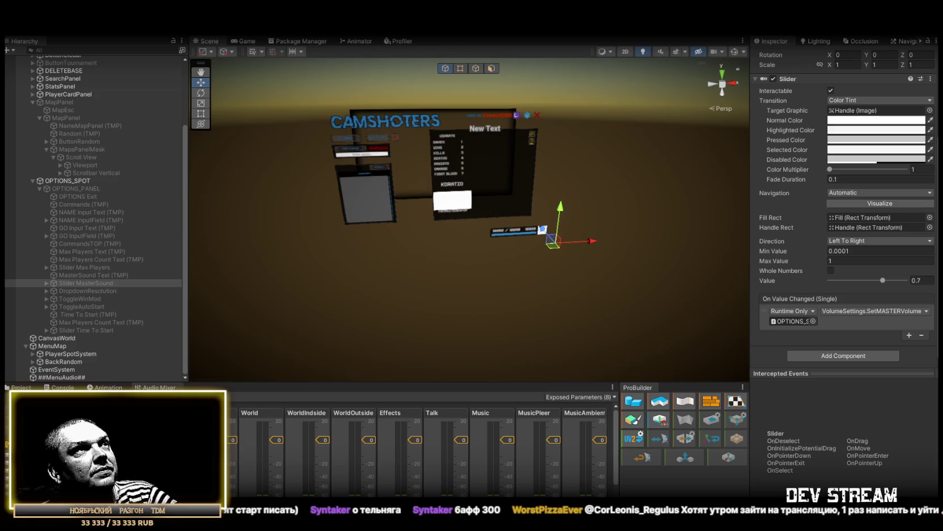
{"action": "left_click", "coordinate": [245, 42]}
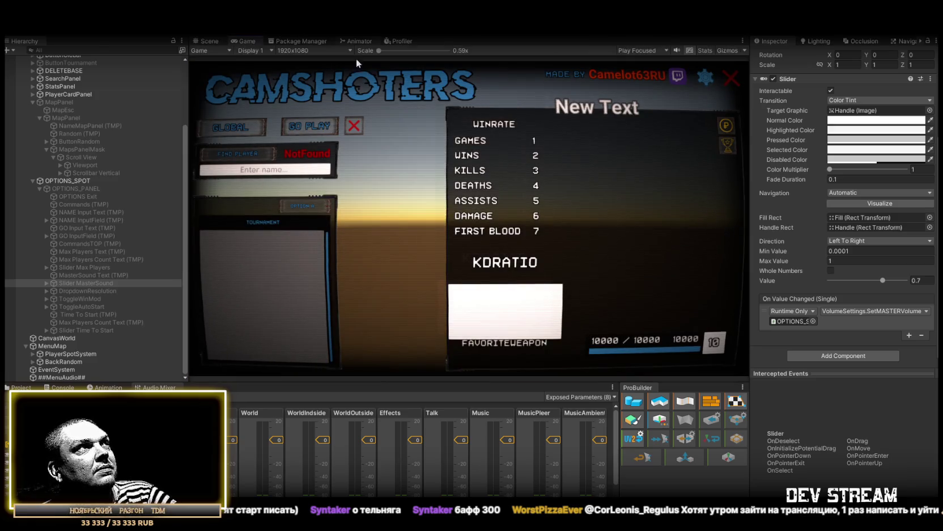
{"action": "left_click", "coordinate": [209, 41]}
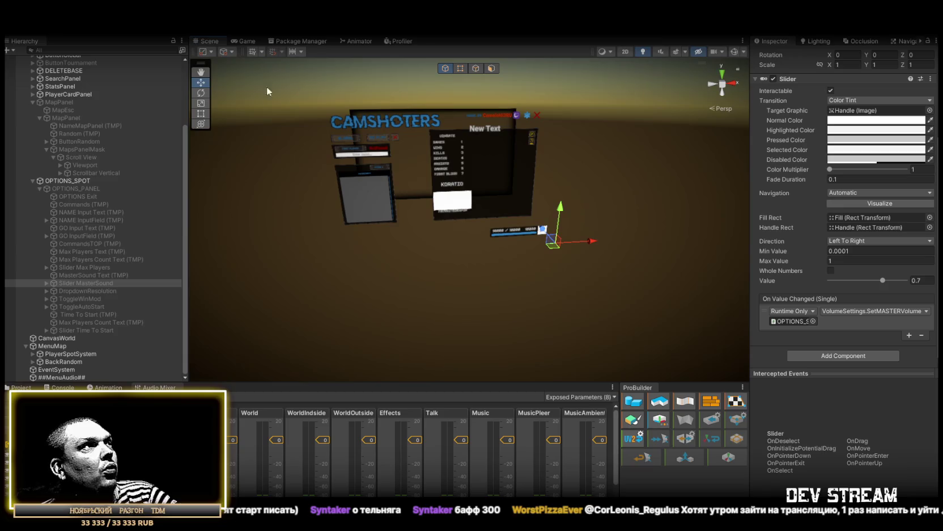
Collapse the MapPanel and OPTIONS_SPOT branches in the Hierarchy
{"action": "scroll", "coordinate": [81, 156], "scroll_direction": "up", "scroll_amount": 3}
{"action": "left_click", "coordinate": [33, 185], "text": "alt"}
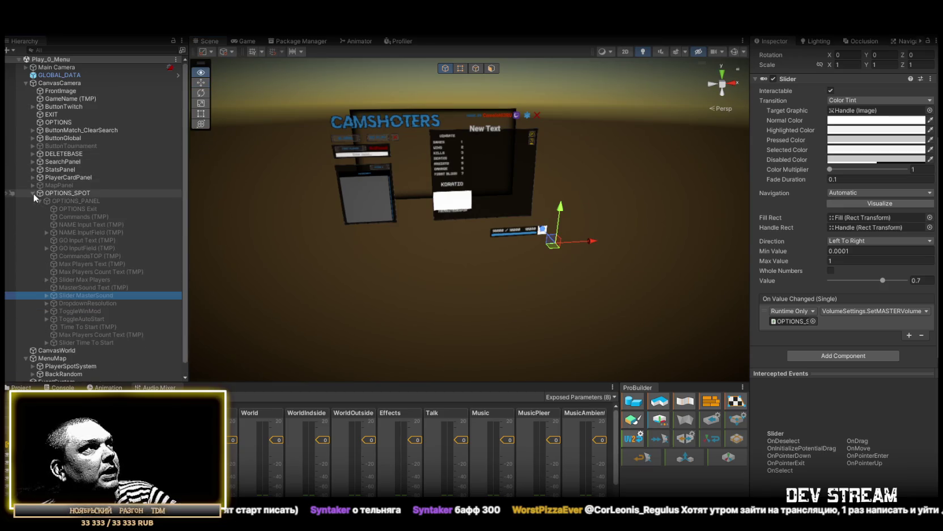
{"action": "left_click", "coordinate": [33, 193]}
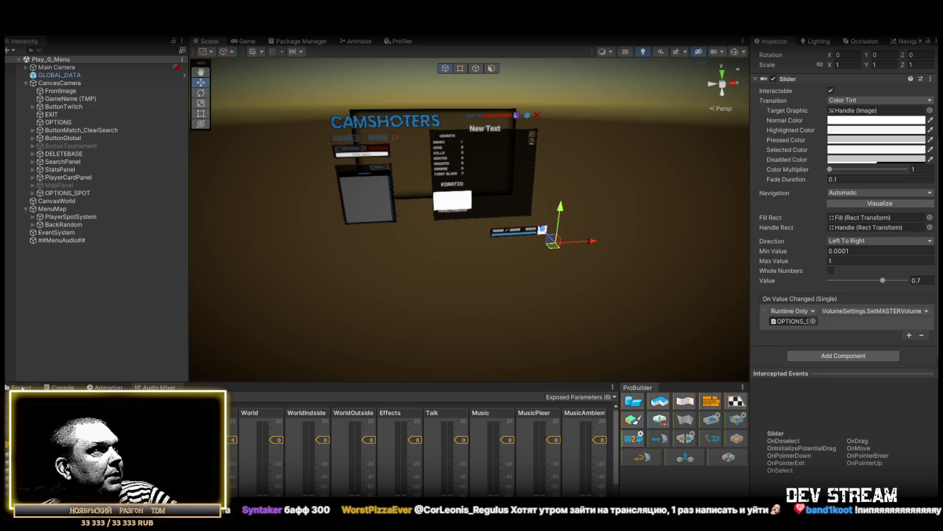
Show the Project browser and select the KillfeedEntry prefab
{"action": "left_click", "coordinate": [23, 387]}
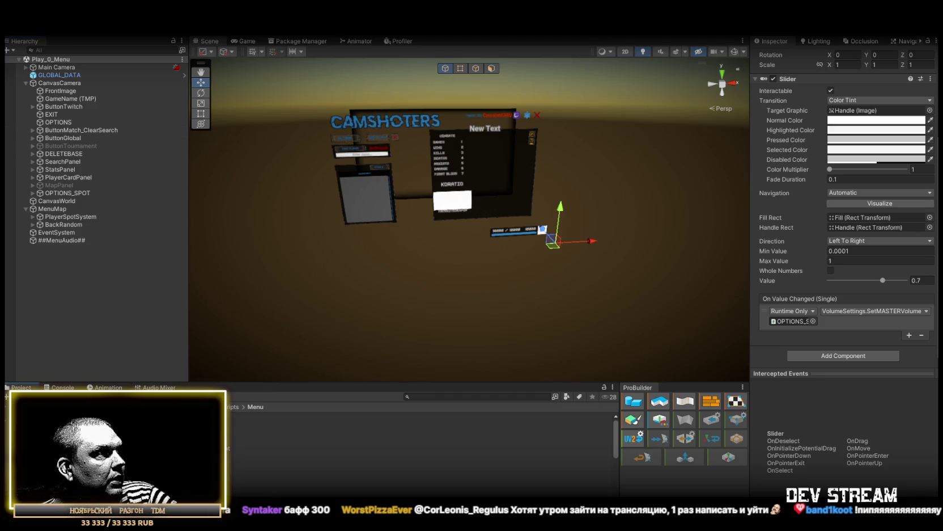
{"action": "scroll", "coordinate": [268, 457], "scroll_direction": "down", "scroll_amount": 5}
{"action": "left_click", "coordinate": [230, 466]}
Open the KillfeedEntry prefab and remove its Horizontal Layout Group component
{"action": "double_click", "coordinate": [229, 466]}
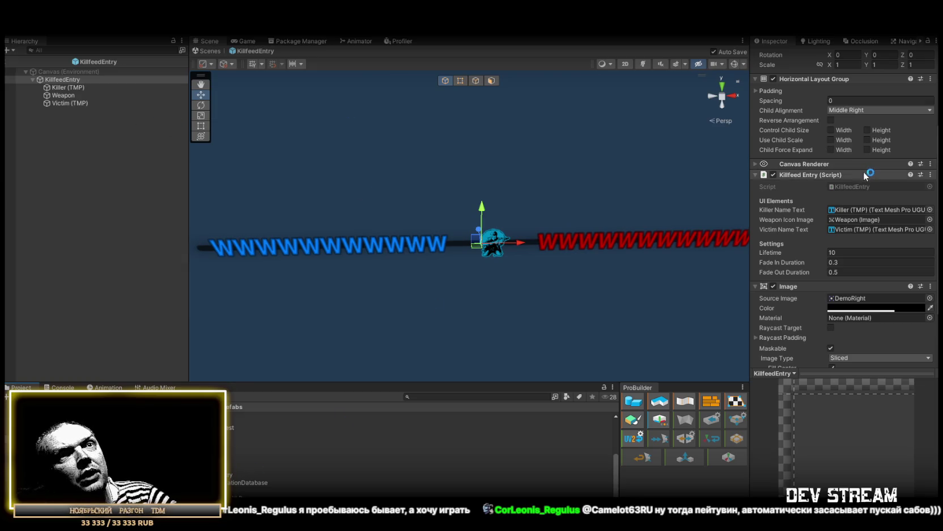
{"action": "scroll", "coordinate": [882, 165], "scroll_direction": "down", "scroll_amount": 2}
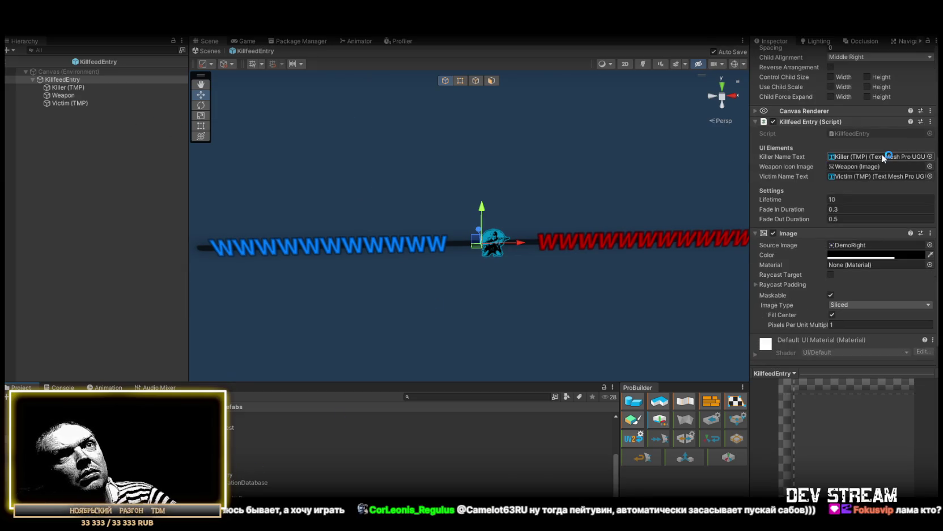
{"action": "scroll", "coordinate": [882, 162], "scroll_direction": "up", "scroll_amount": 3}
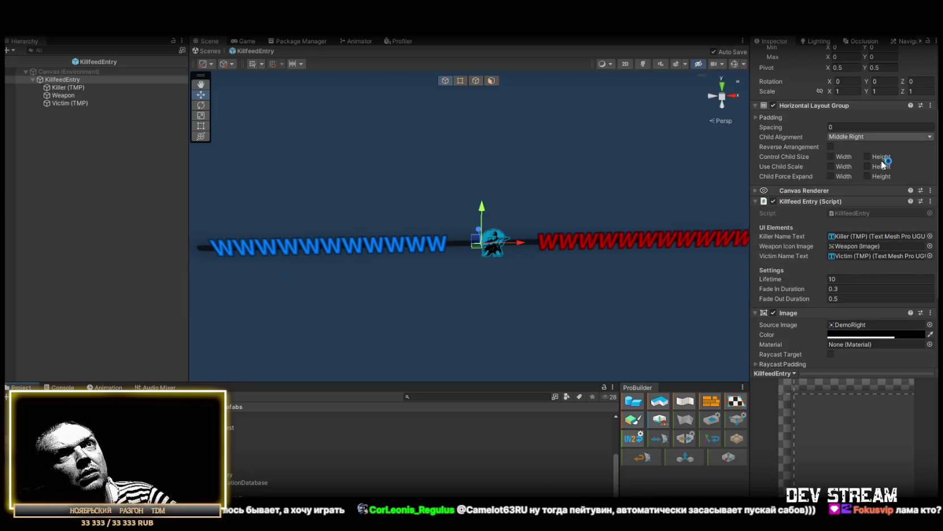
{"action": "left_click", "coordinate": [931, 106]}
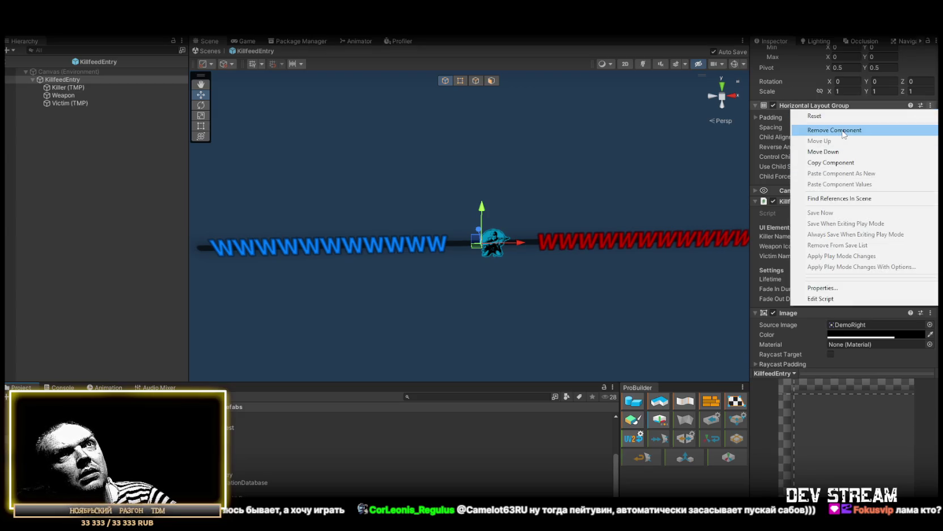
{"action": "left_click", "coordinate": [842, 130]}
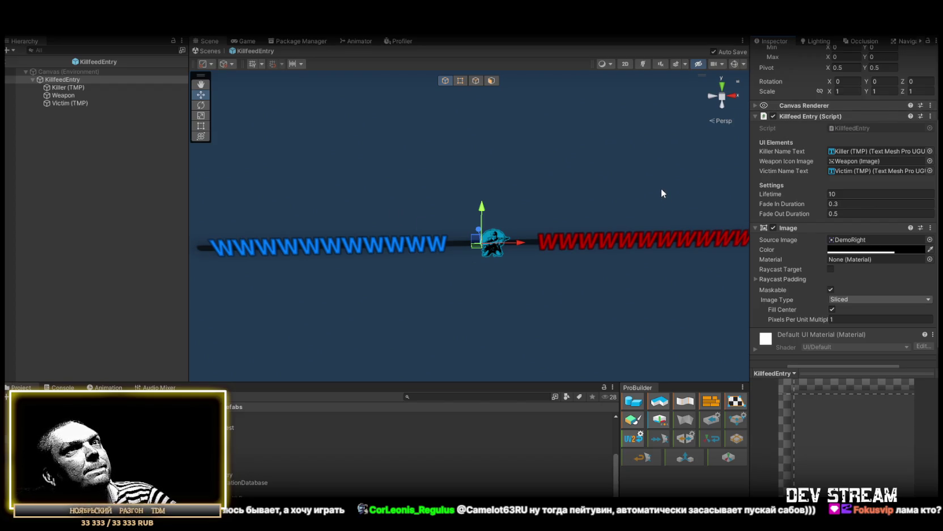
{"action": "scroll", "coordinate": [794, 217], "scroll_direction": "down", "scroll_amount": 1}
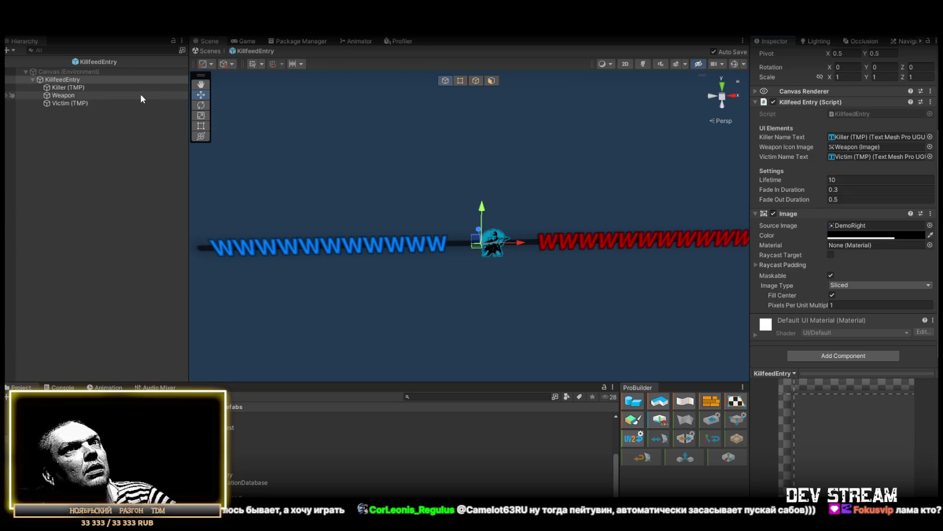
Check the Killer, Weapon and Victim children and untick Raycast Target on the Weapon image
{"action": "left_click", "coordinate": [61, 89]}
{"action": "left_click", "coordinate": [62, 95]}
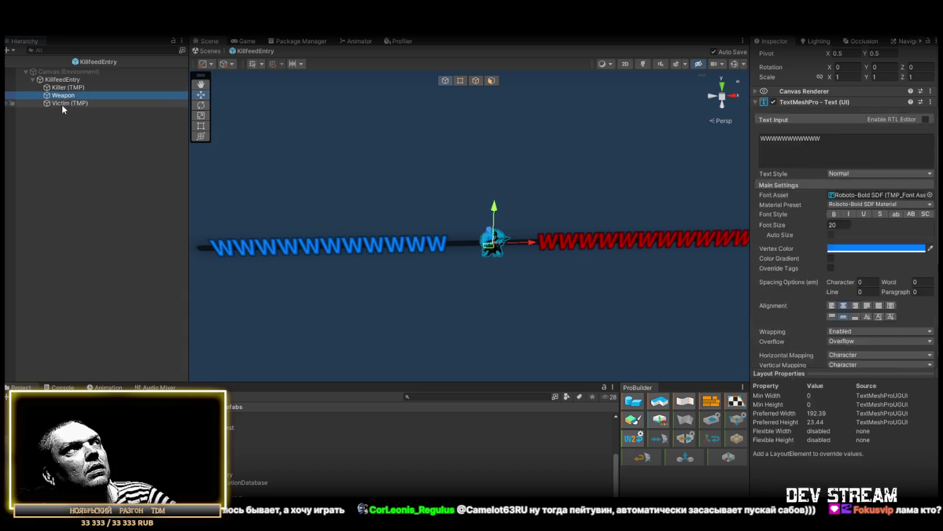
{"action": "left_click", "coordinate": [62, 103]}
{"action": "left_click", "coordinate": [64, 87]}
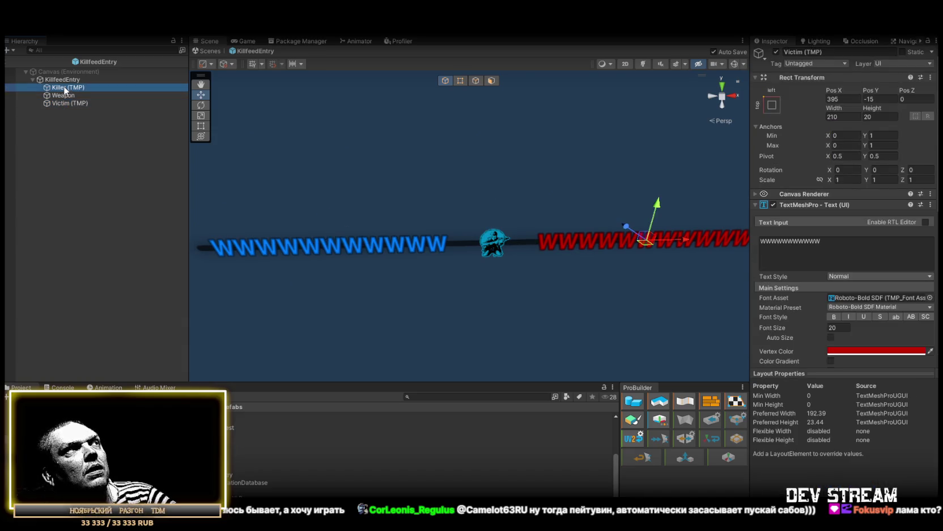
{"action": "left_click", "coordinate": [64, 96]}
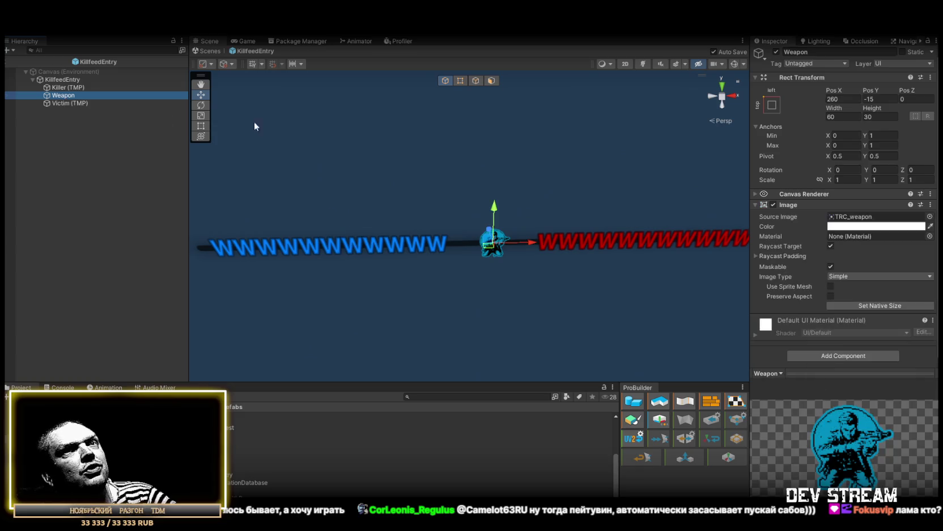
{"action": "left_click", "coordinate": [830, 246]}
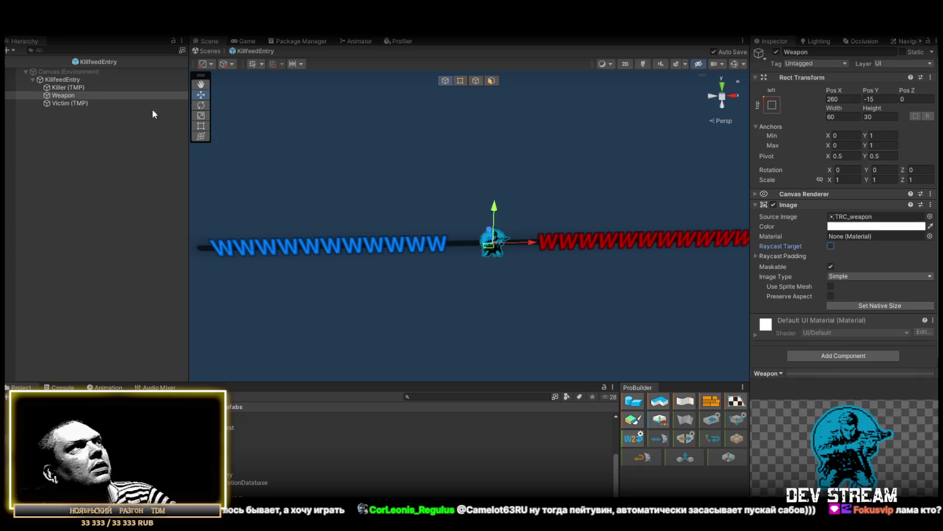
Review the Victim, Killer and root KillfeedEntry objects, then exit back to Play_0_Menu
{"action": "left_click", "coordinate": [70, 104]}
{"action": "left_click", "coordinate": [65, 87]}
{"action": "left_click", "coordinate": [66, 80]}
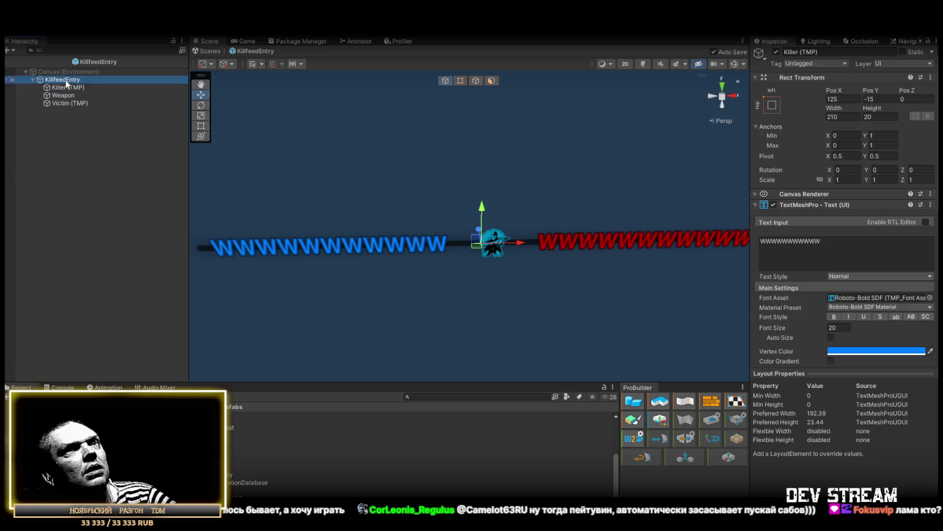
{"action": "scroll", "coordinate": [867, 272], "scroll_direction": "down", "scroll_amount": 3}
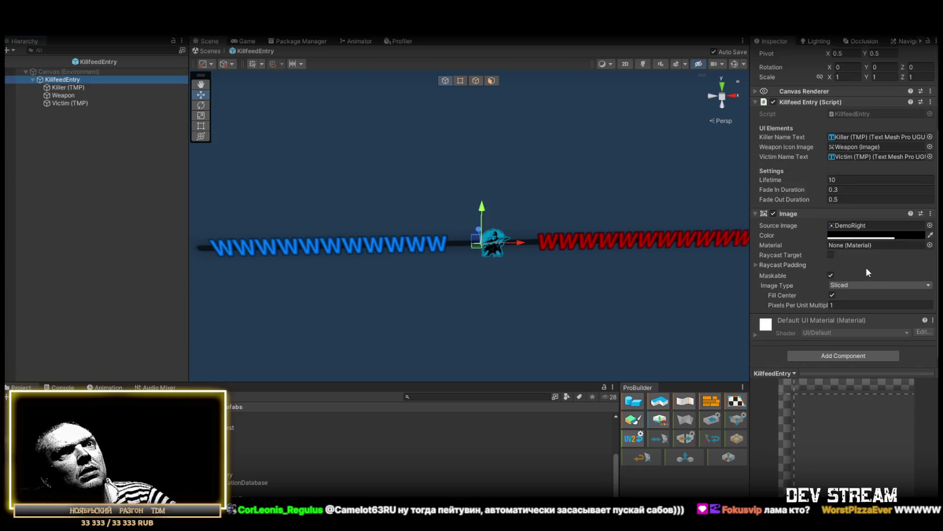
{"action": "left_click", "coordinate": [64, 88]}
{"action": "left_click", "coordinate": [62, 95]}
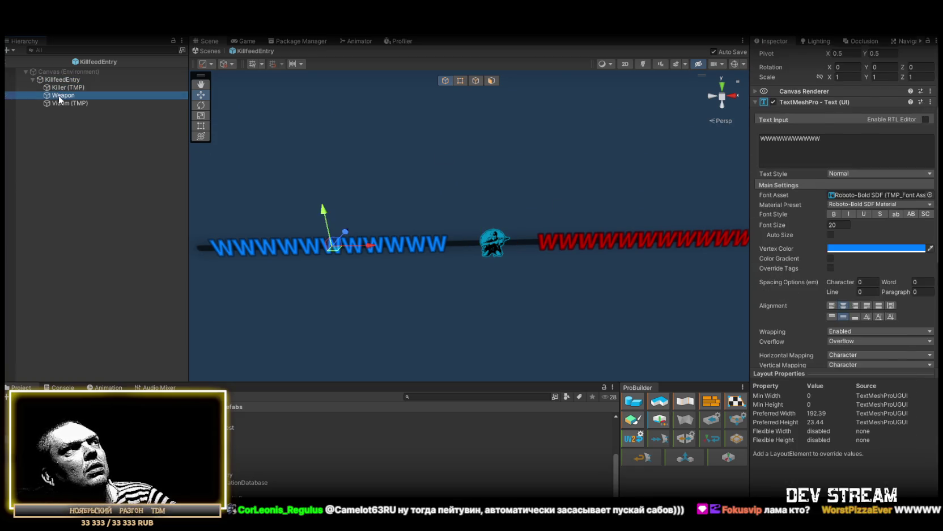
{"action": "left_click", "coordinate": [61, 103]}
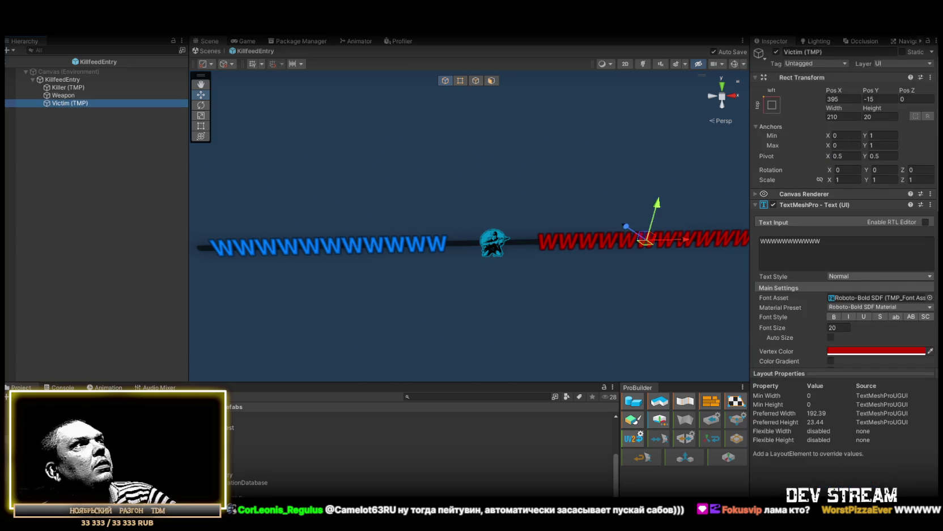
{"action": "left_click", "coordinate": [208, 52]}
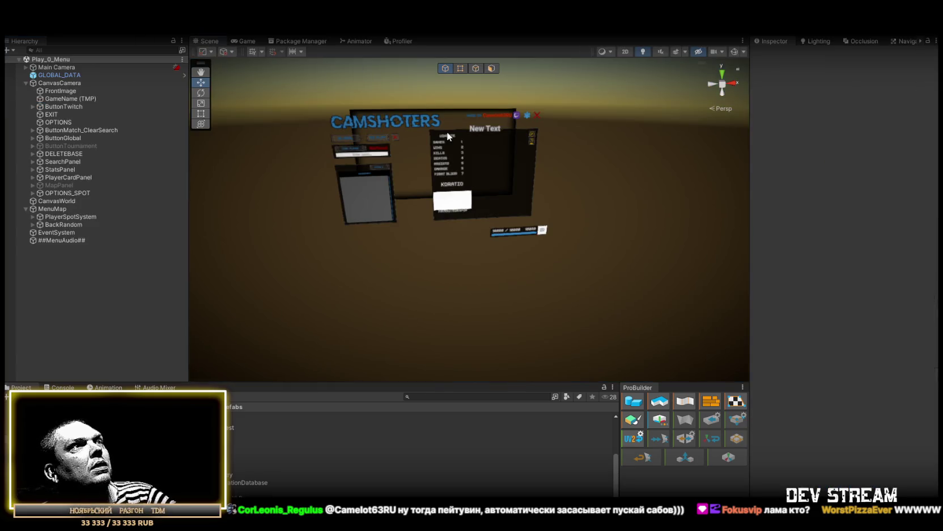
Fly the scene camera forward over the Dust map
{"action": "key", "text": "alt+f"}
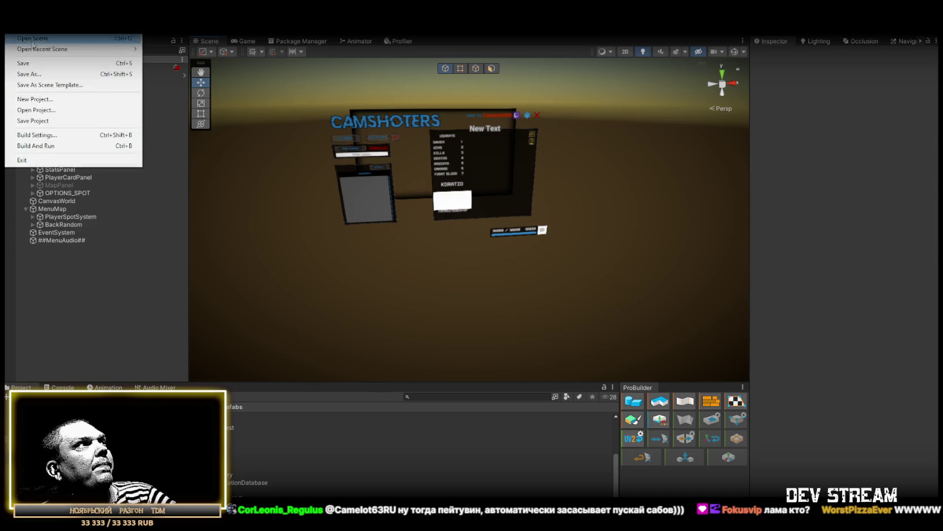
{"action": "key", "text": "Escape"}
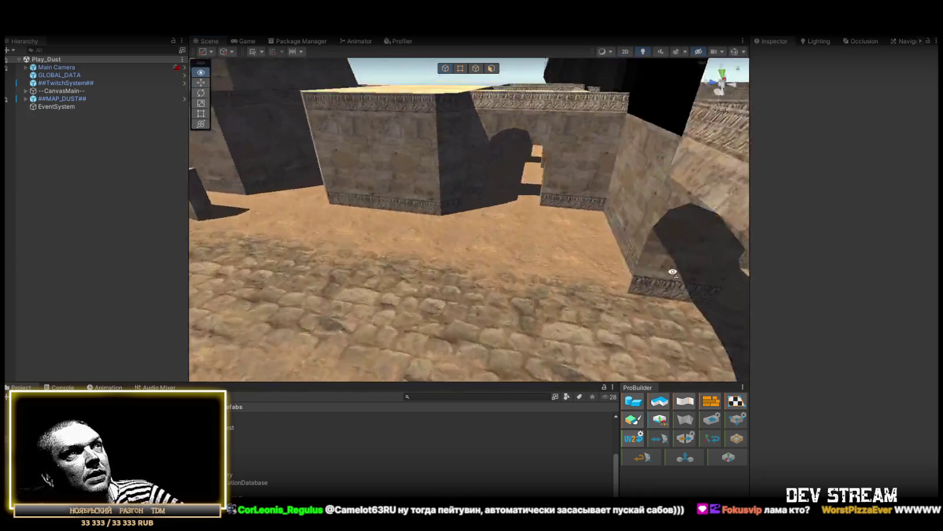
{"action": "left_click_drag", "start_coordinate": [673, 271], "coordinate": [690, 317]}
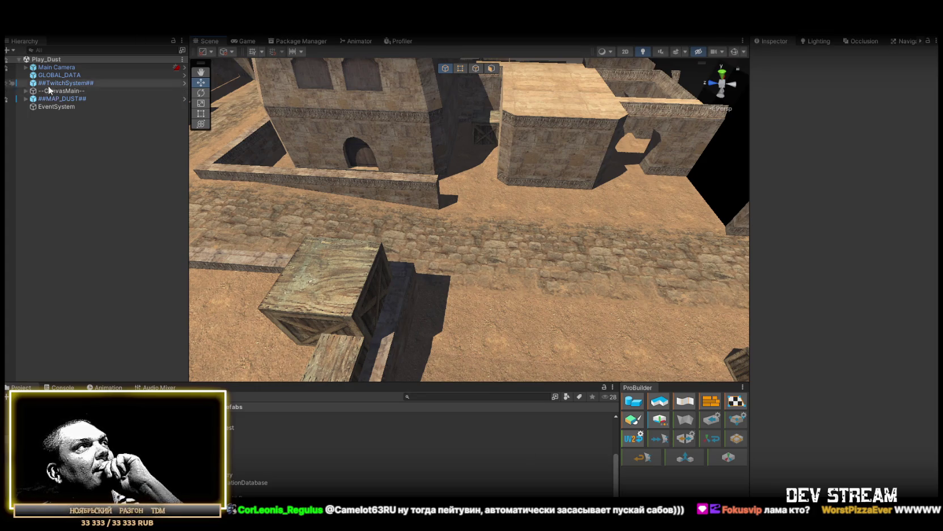
Expand --CanvasMain-- and MainCanvasSpot, then select ##TwitchSystem## to view its components
{"action": "left_click", "coordinate": [25, 91]}
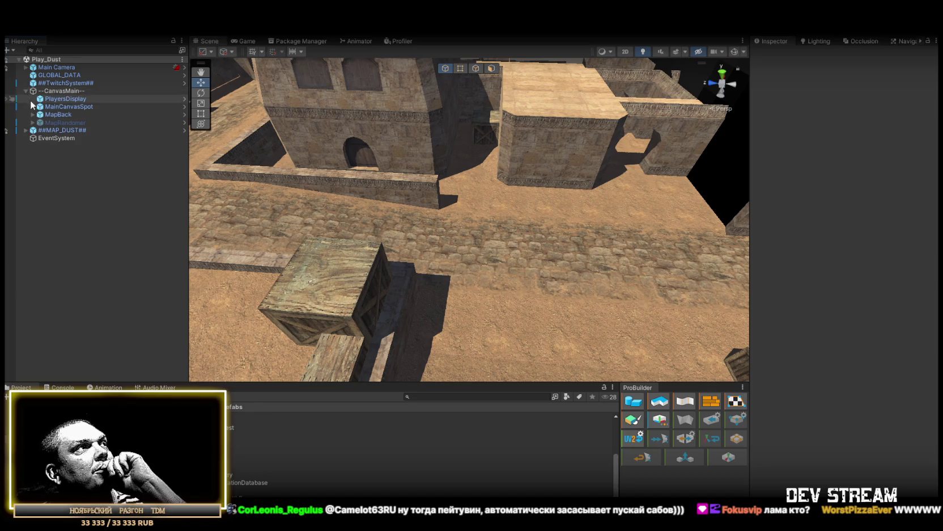
{"action": "left_click", "coordinate": [38, 107]}
{"action": "left_click", "coordinate": [33, 106]}
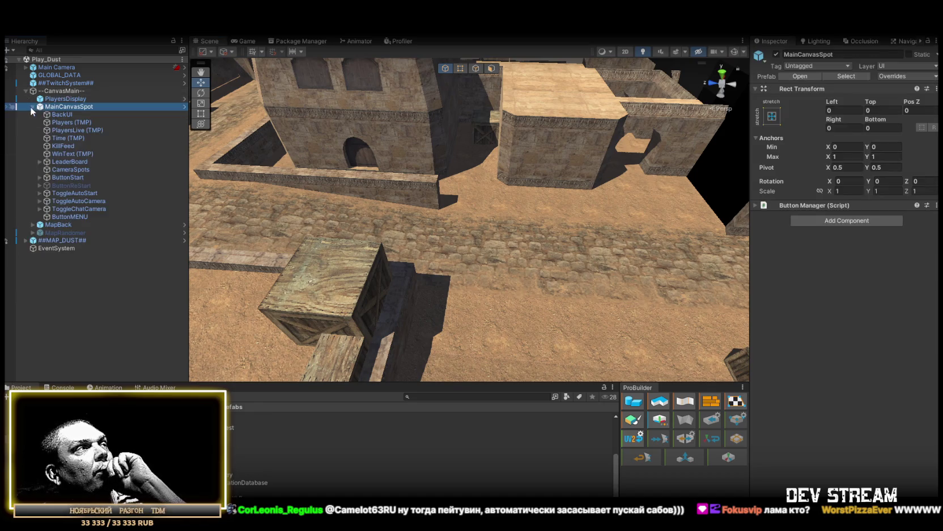
{"action": "left_click", "coordinate": [61, 110]}
{"action": "left_click", "coordinate": [62, 83]}
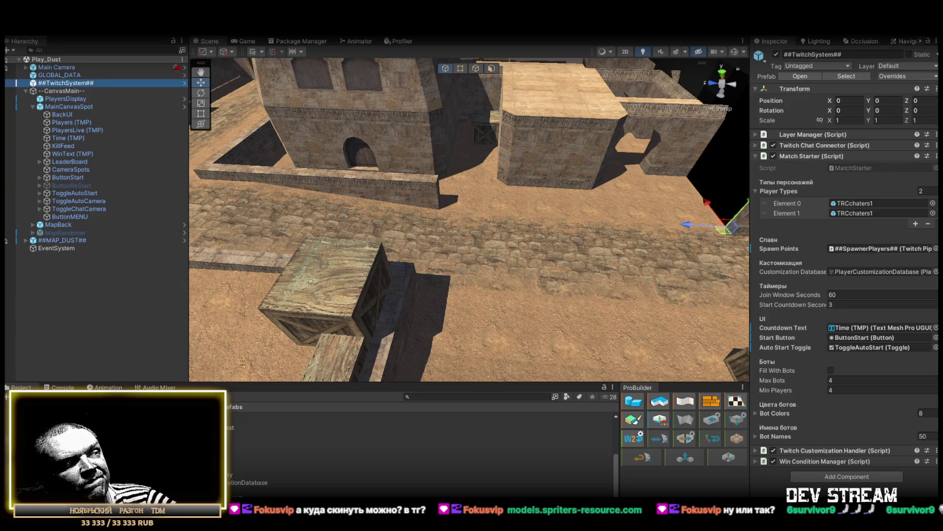
{"action": "key", "text": "alt+Tab"}
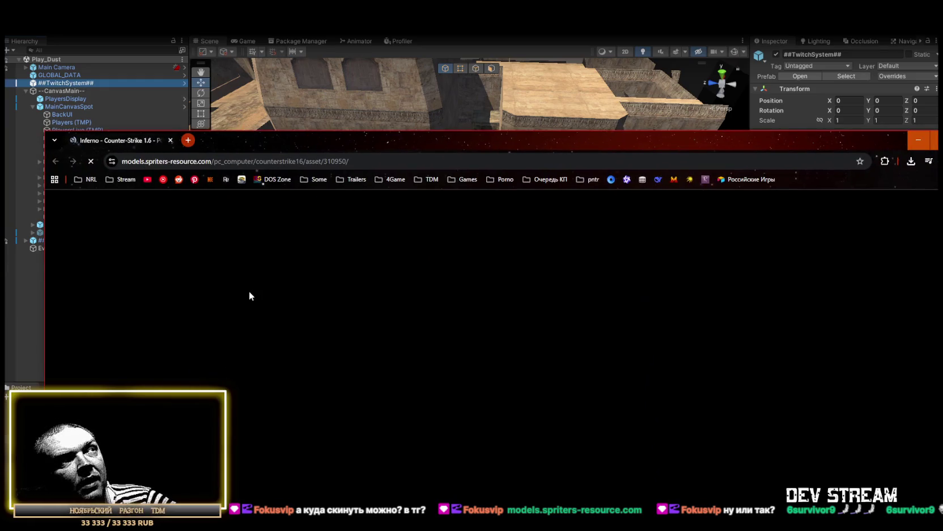
{"action": "mouse_move", "coordinate": [296, 147]}
{"action": "left_mouse_down"}
{"action": "mouse_move", "coordinate": [288, 60]}
{"action": "mouse_move", "coordinate": [363, 55]}
{"action": "mouse_move", "coordinate": [340, 26]}
{"action": "mouse_move", "coordinate": [310, 27]}
{"action": "mouse_move", "coordinate": [304, 40]}
{"action": "left_mouse_up"}
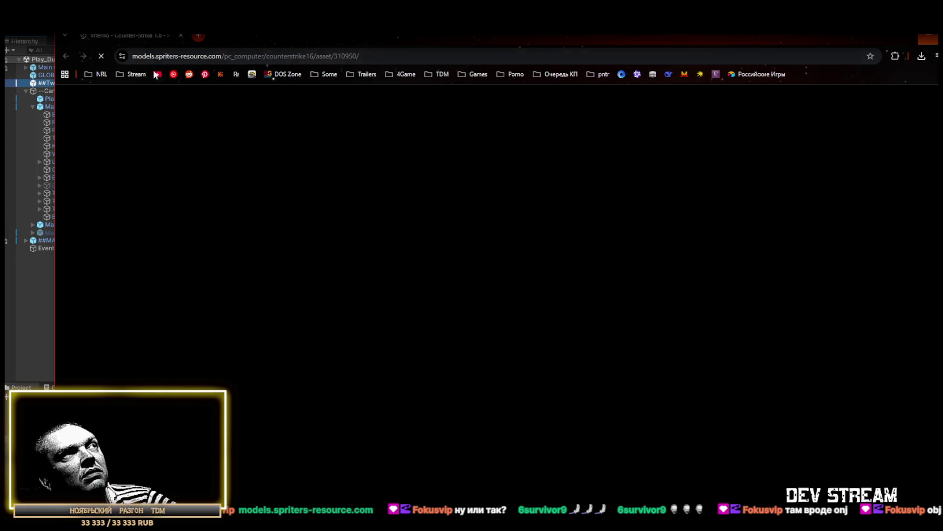
{"action": "left_click", "coordinate": [179, 34]}
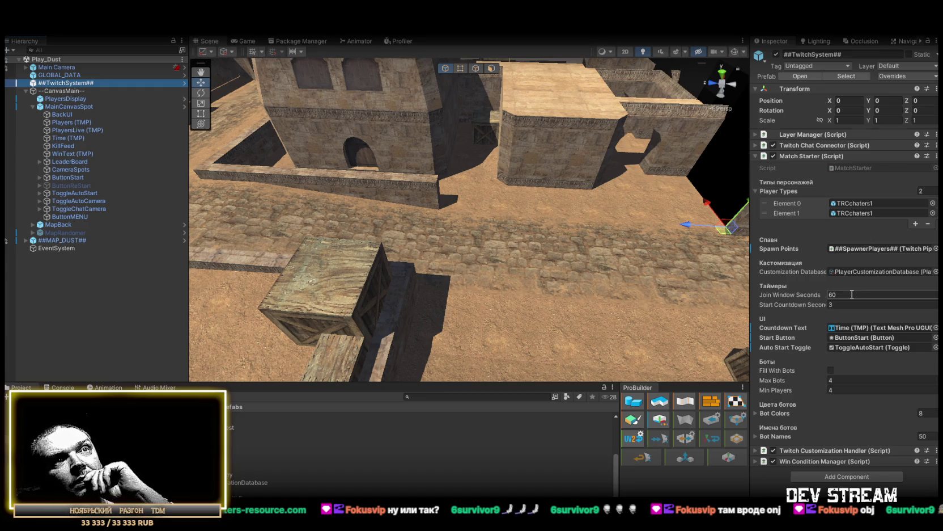
Expand Twitch Chat Connector and locate its Lobby Count Text object in the scene
{"action": "left_click", "coordinate": [756, 145]}
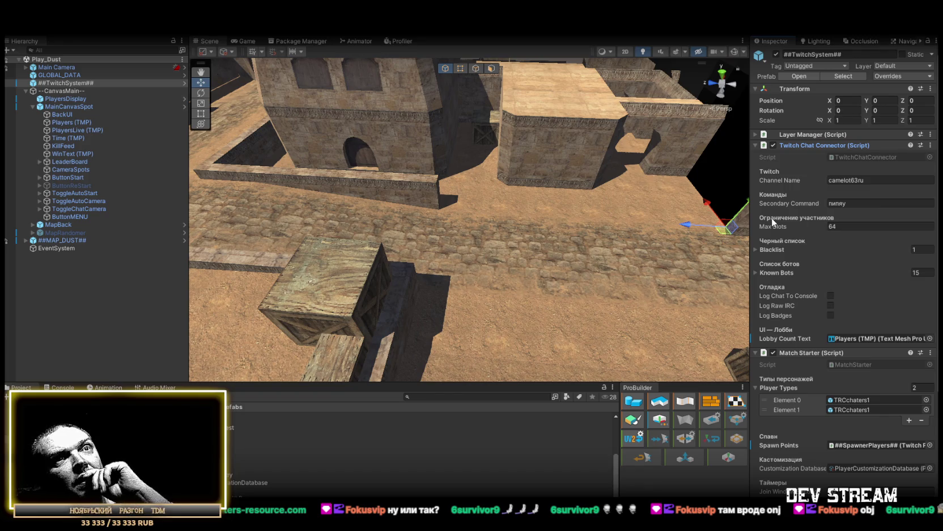
{"action": "left_click", "coordinate": [861, 339]}
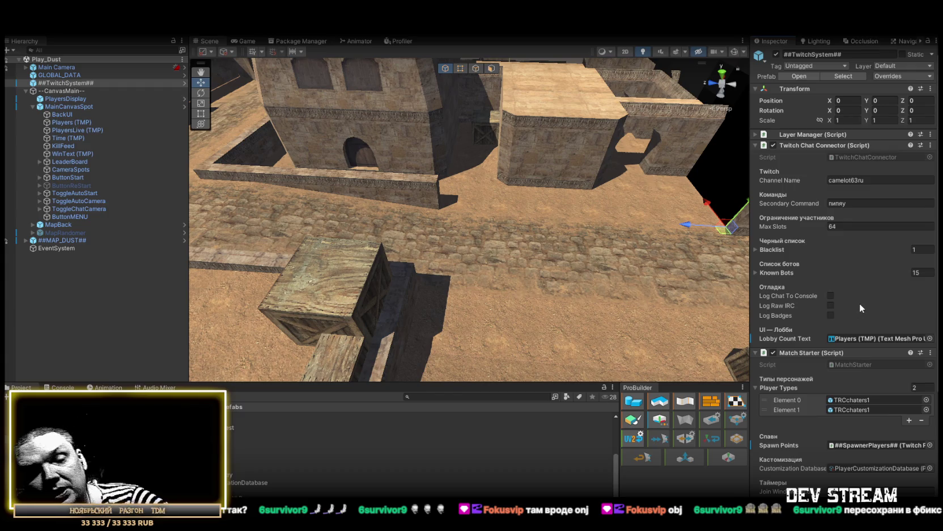
{"action": "scroll", "coordinate": [861, 306], "scroll_direction": "down", "scroll_amount": 5}
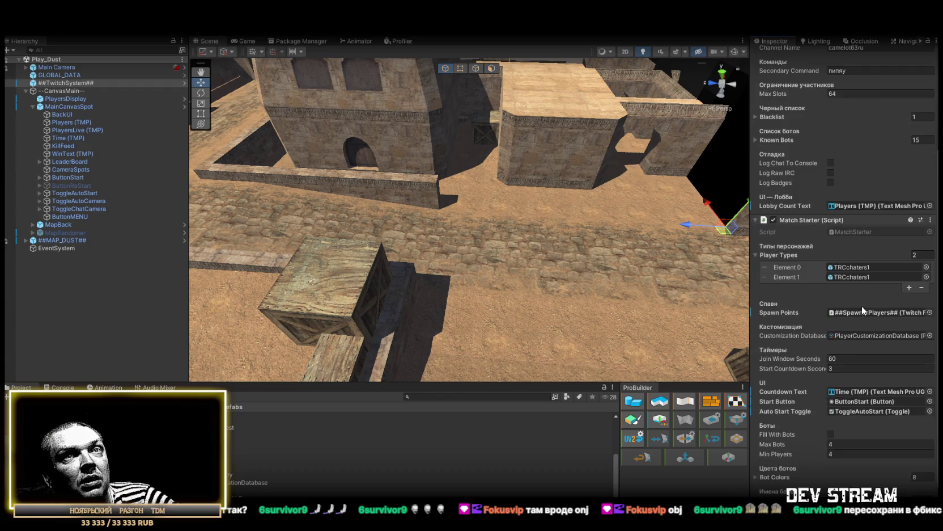
{"action": "scroll", "coordinate": [846, 334], "scroll_direction": "up", "scroll_amount": 5}
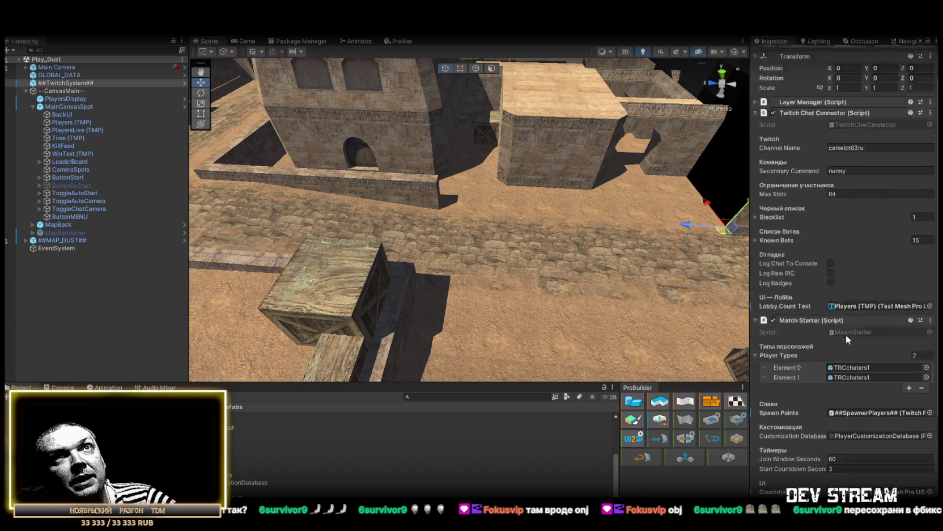
{"action": "mouse_move", "coordinate": [560, 224]}
{"action": "left_mouse_down"}
{"action": "mouse_move", "coordinate": [733, 225]}
{"action": "mouse_move", "coordinate": [411, 230]}
{"action": "mouse_move", "coordinate": [713, 208]}
{"action": "left_mouse_up"}
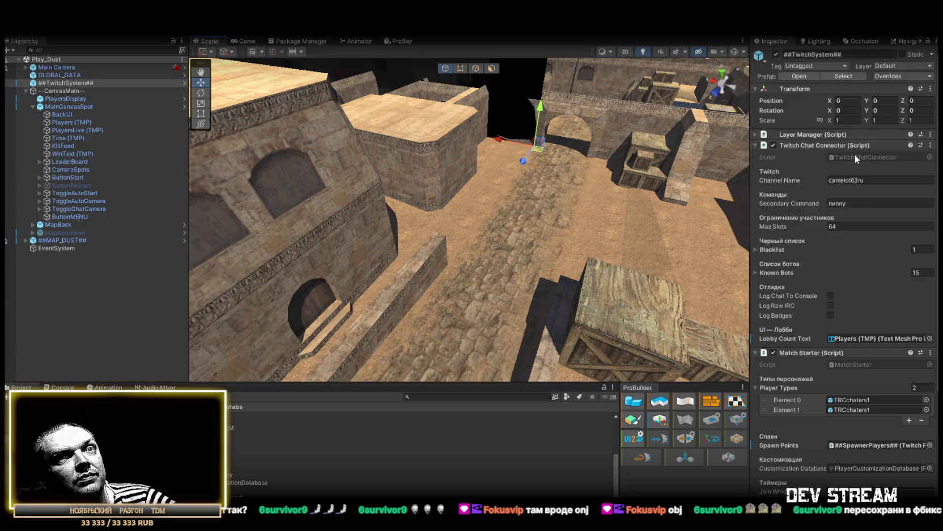
{"action": "scroll", "coordinate": [855, 174], "scroll_direction": "down", "scroll_amount": 6}
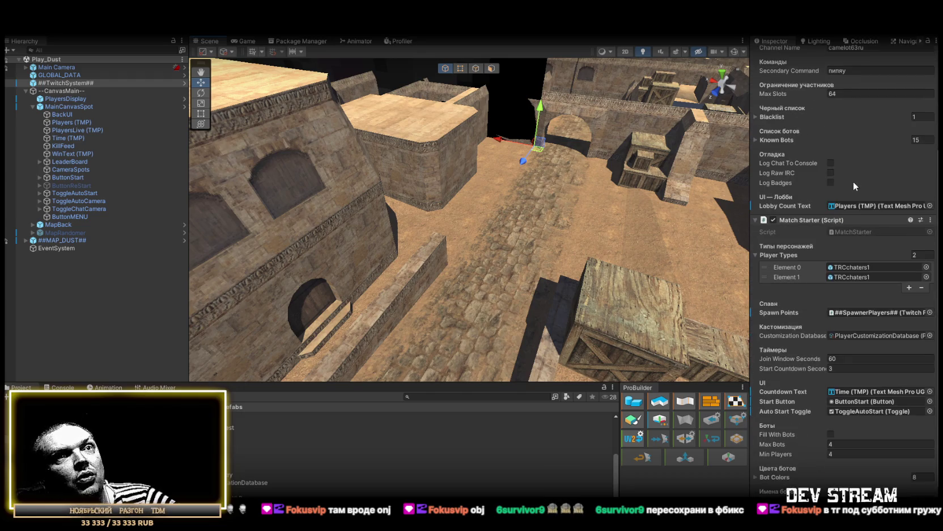
{"action": "scroll", "coordinate": [854, 180], "scroll_direction": "up", "scroll_amount": 6}
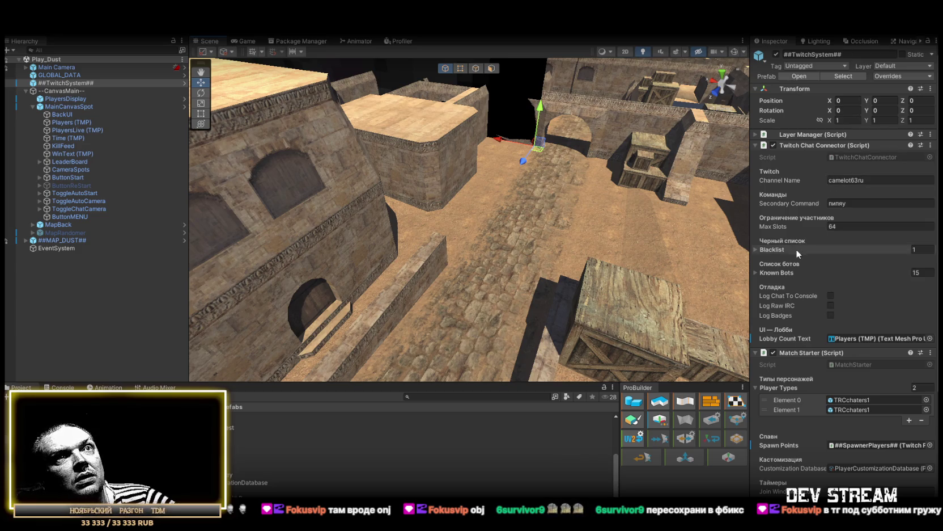
Toggle the Blacklist foldout, then locate and open TwitchChatConnector in Visual Studio
{"action": "left_click", "coordinate": [754, 249]}
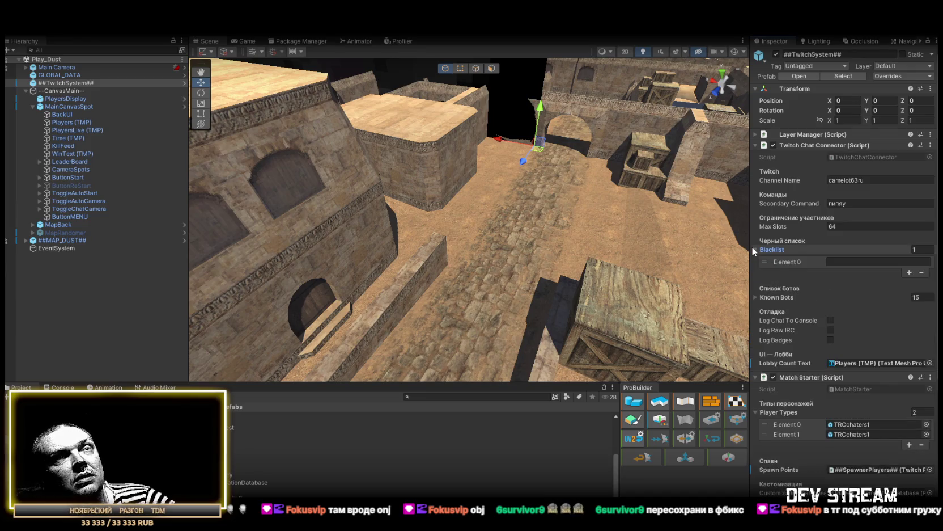
{"action": "left_click", "coordinate": [755, 249]}
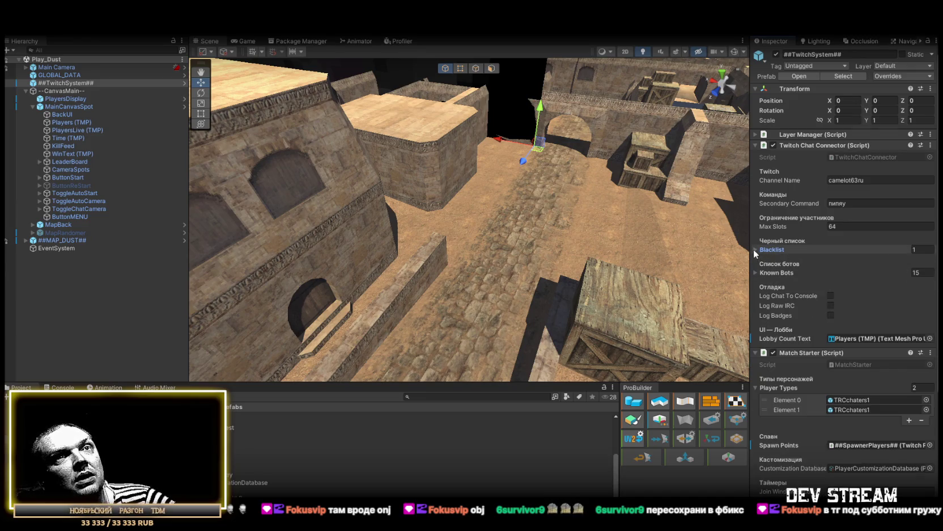
{"action": "left_click", "coordinate": [758, 250]}
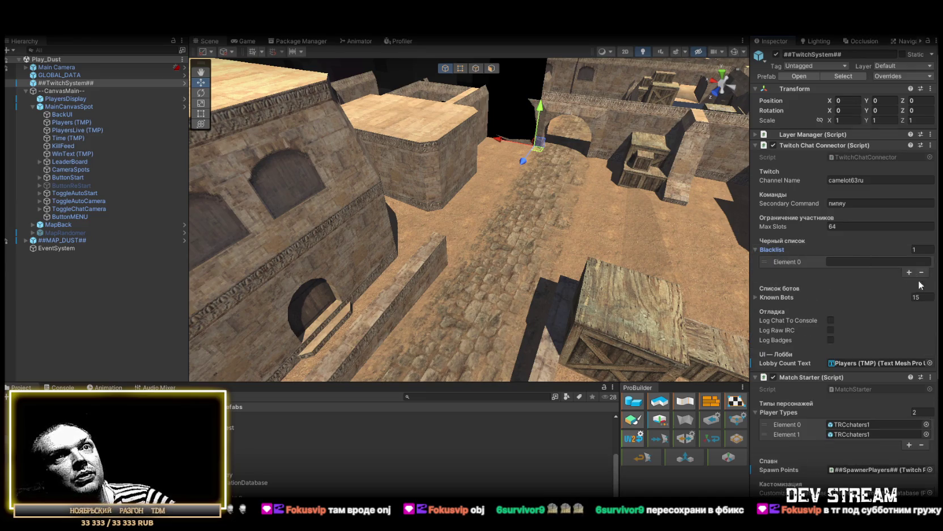
{"action": "left_click", "coordinate": [757, 250]}
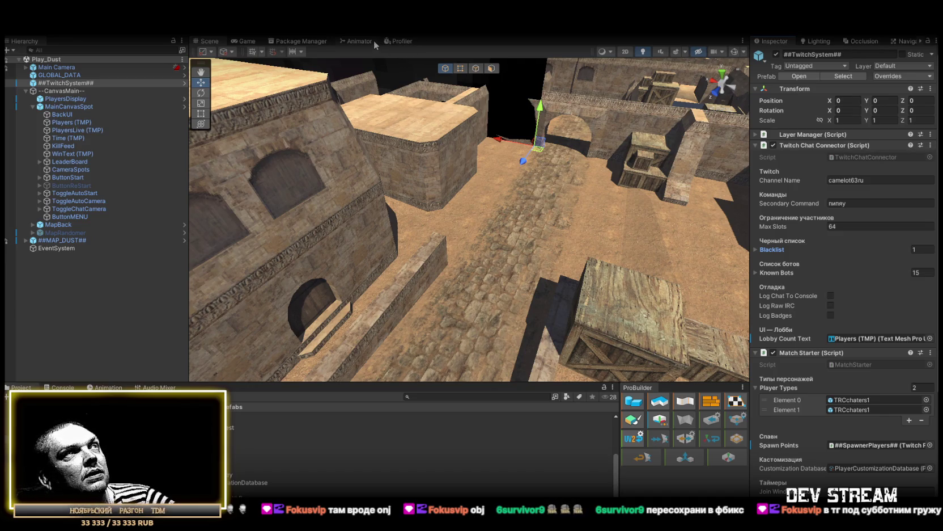
{"action": "left_click", "coordinate": [846, 159]}
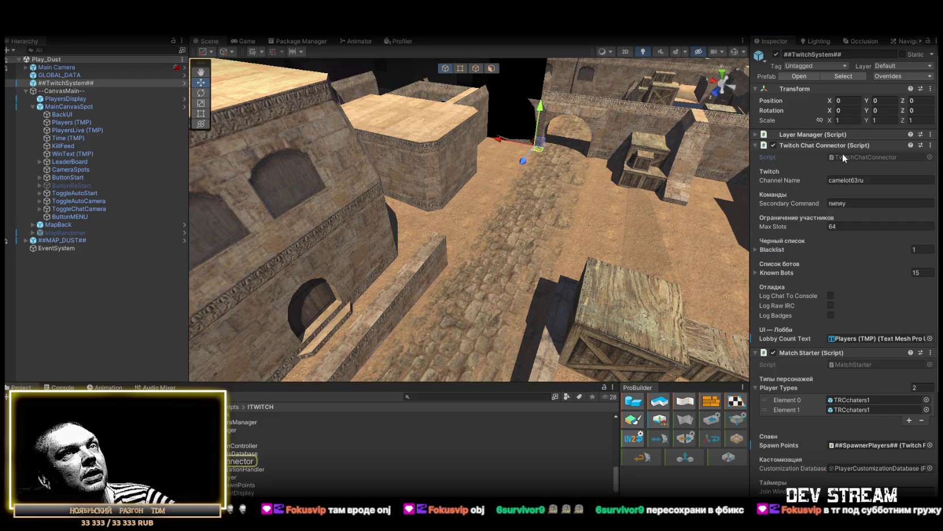
{"action": "double_click", "coordinate": [835, 150]}
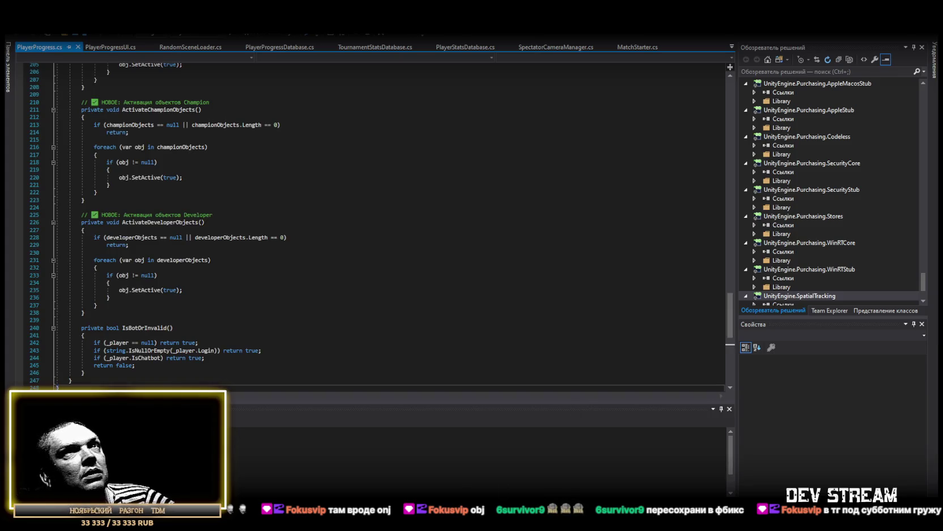
{"action": "key", "text": "alt+Tab"}
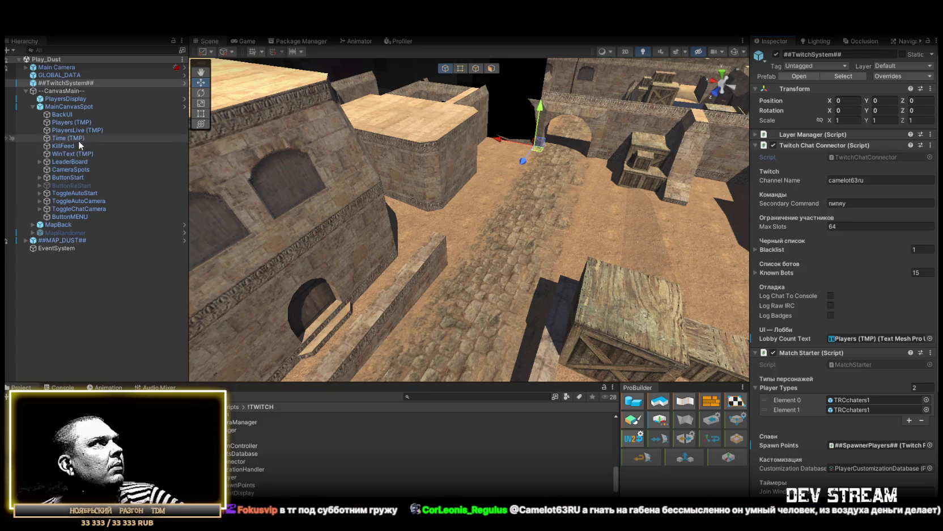
{"action": "left_click", "coordinate": [64, 106]}
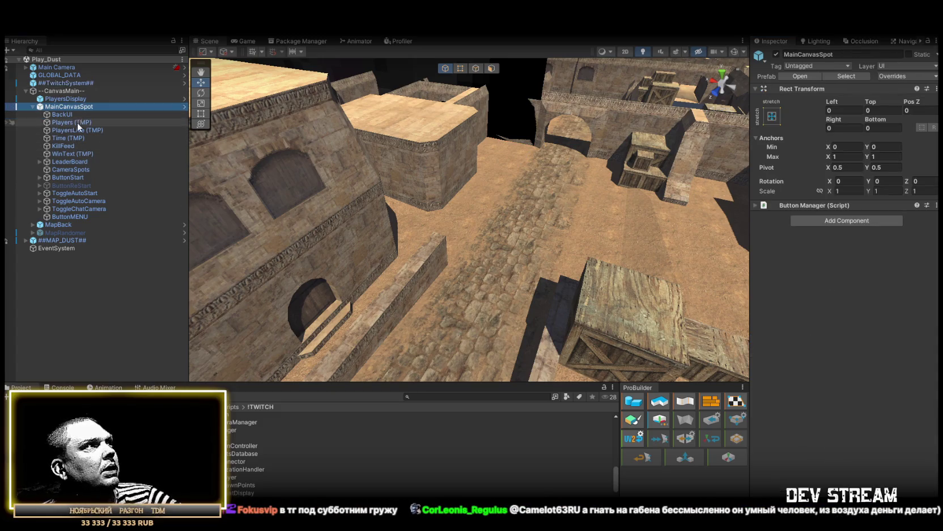
Select CameraSpots, expand Spectator Camera Manager (Script) and locate its script in the project
{"action": "left_click", "coordinate": [74, 170]}
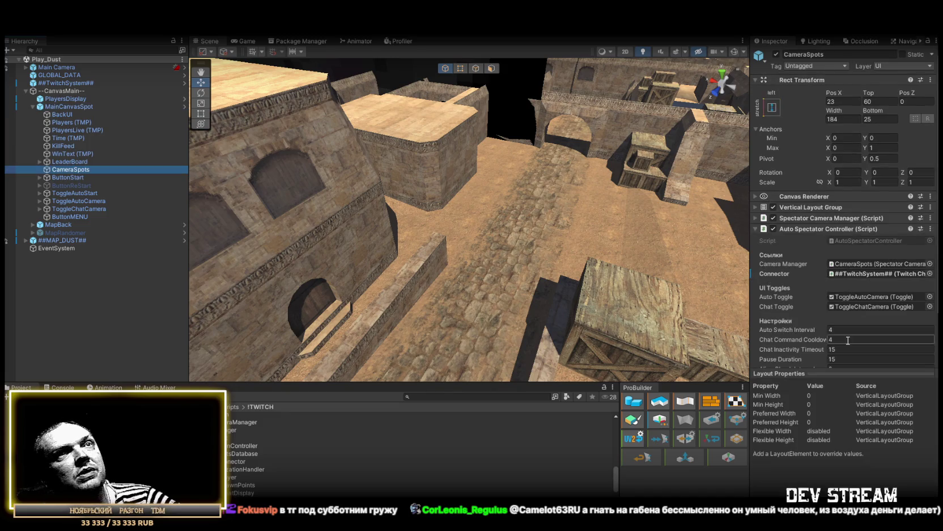
{"action": "scroll", "coordinate": [840, 337], "scroll_direction": "down", "scroll_amount": 3}
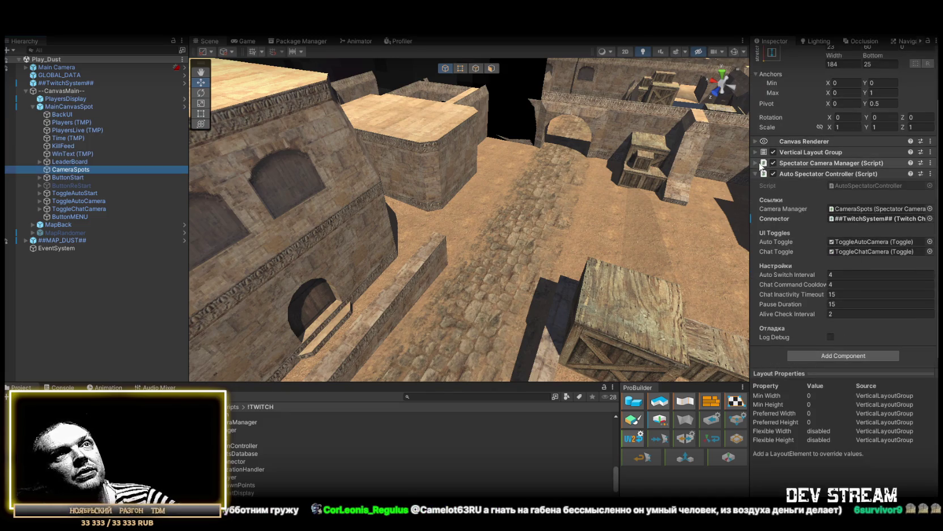
{"action": "left_click", "coordinate": [851, 162]}
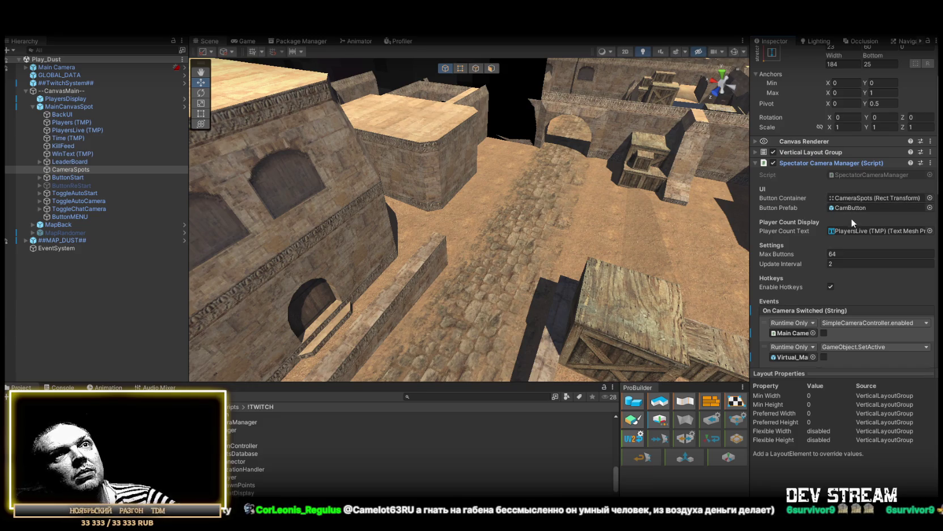
{"action": "left_click", "coordinate": [853, 175]}
Open SpectatorCameraManager.cs in Visual Studio, then switch back to the Unity editor
{"action": "double_click", "coordinate": [852, 171]}
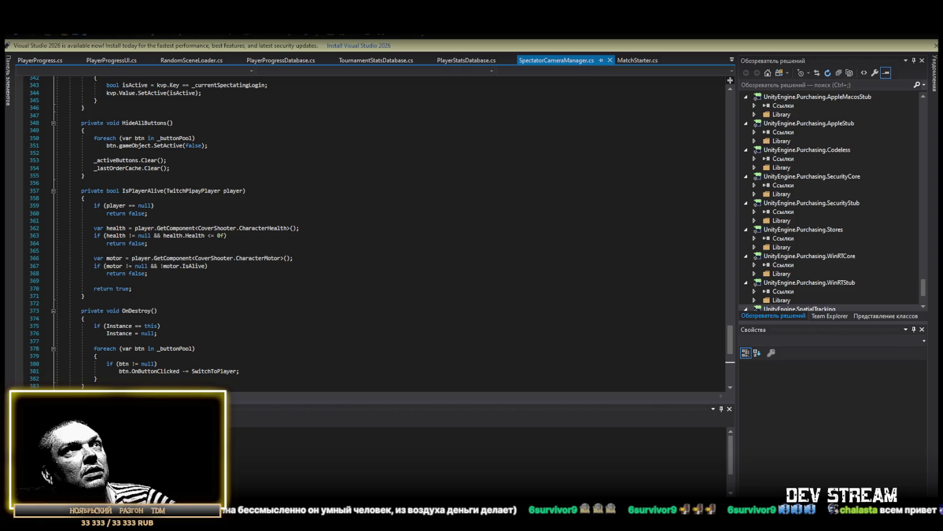
{"action": "key", "text": "alt+Tab"}
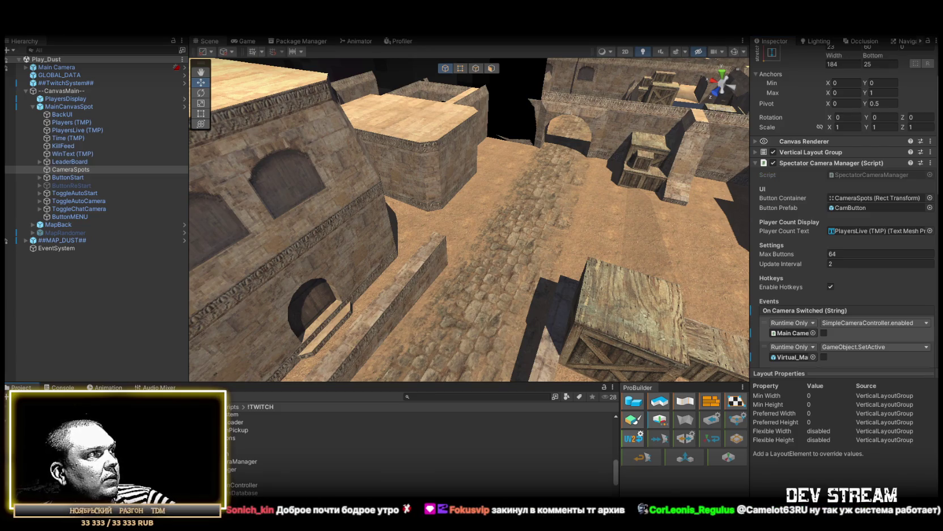
Create an Inferno folder under Map and copy the Inferno map files and textures into it
{"action": "right_click", "coordinate": [43, 390]}
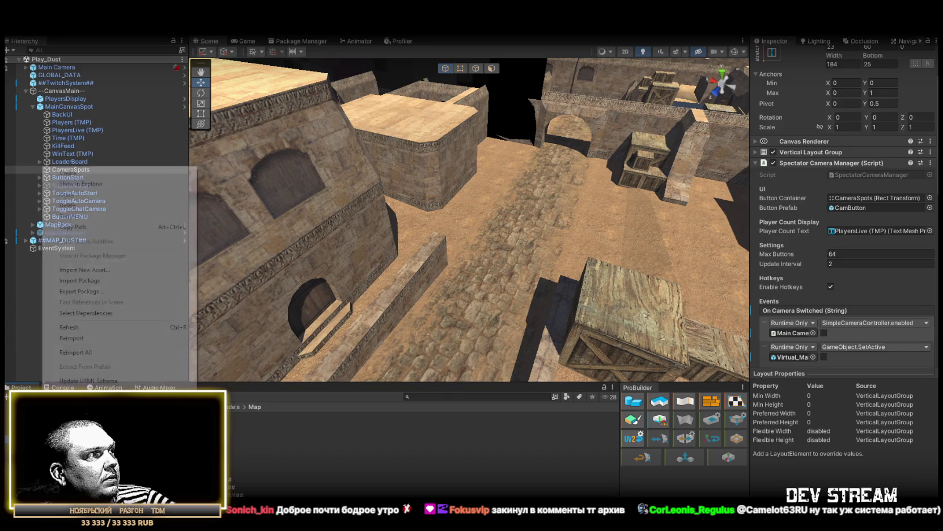
{"action": "mouse_move", "coordinate": [170, 173]}
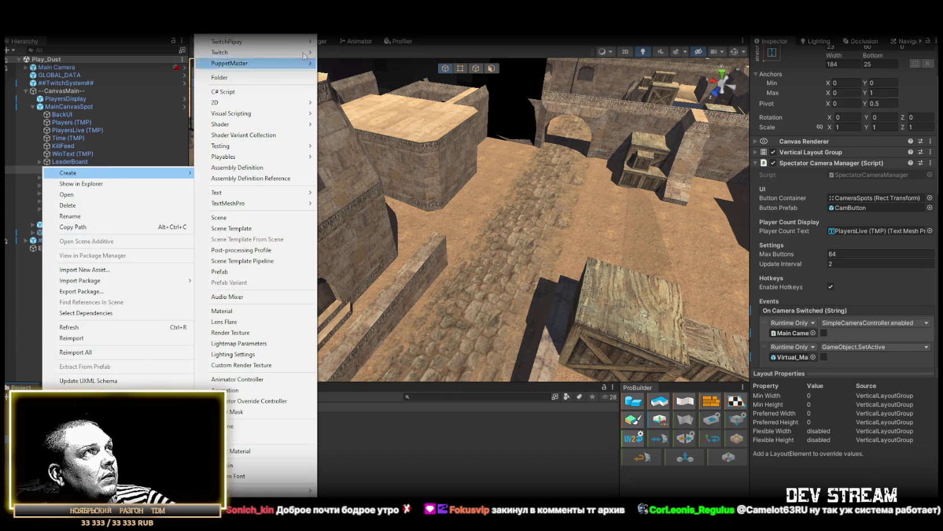
{"action": "left_click", "coordinate": [243, 78]}
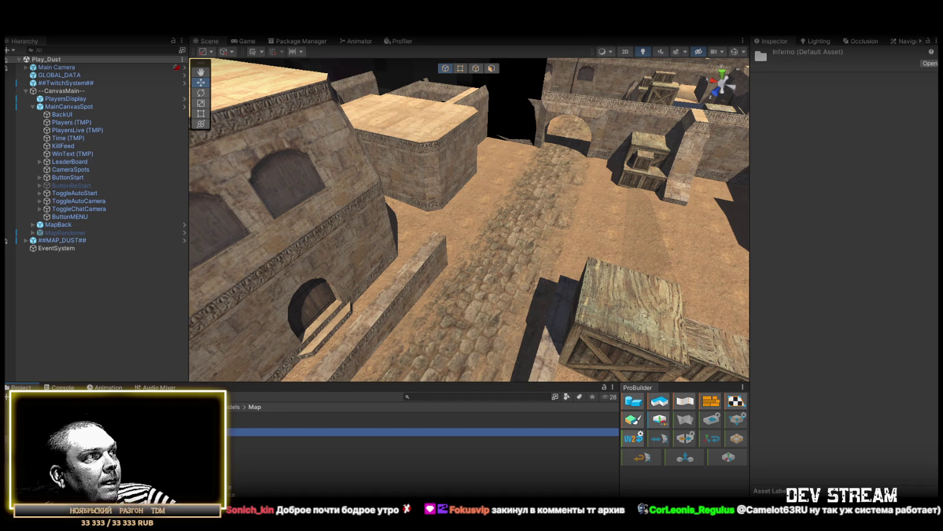
{"action": "key", "text": "Return"}
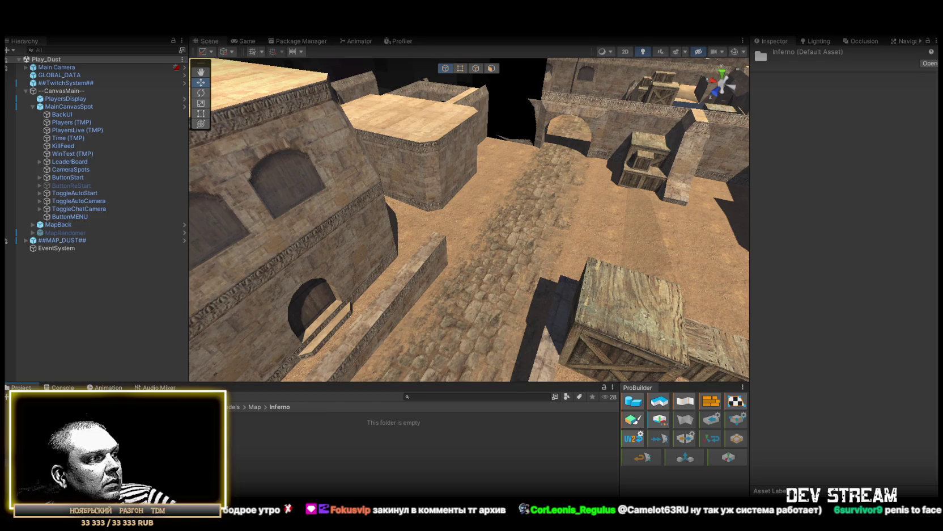
{"action": "mouse_move", "coordinate": [227, 424]}
{"action": "left_mouse_down"}
{"action": "mouse_move", "coordinate": [227, 449]}
{"action": "mouse_move", "coordinate": [238, 454]}
{"action": "left_mouse_up"}
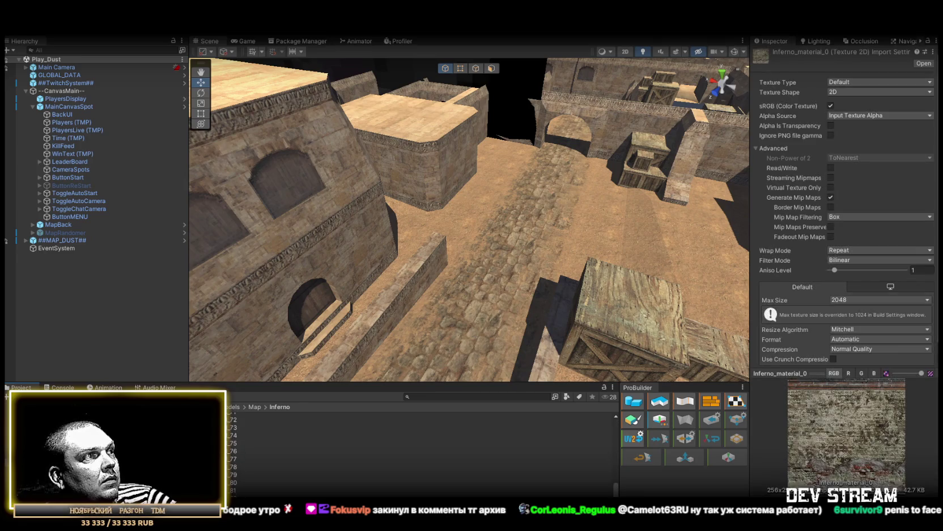
Set all Inferno textures to Sprite, ignoring PNG gamma, with Repeat wrap, Point filter and 128 max size
{"action": "key", "text": "ctrl+a"}
{"action": "left_click", "coordinate": [854, 82]}
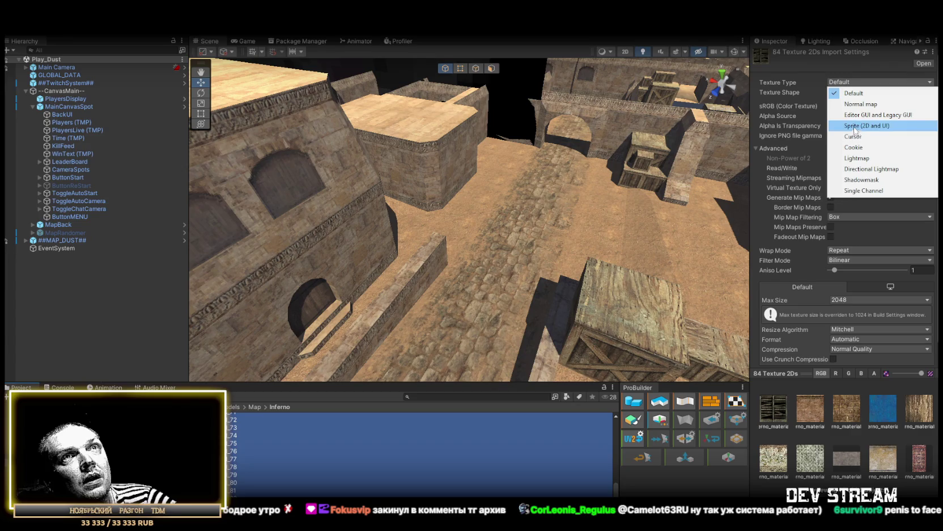
{"action": "left_click", "coordinate": [857, 125]}
{"action": "left_click", "coordinate": [831, 227]}
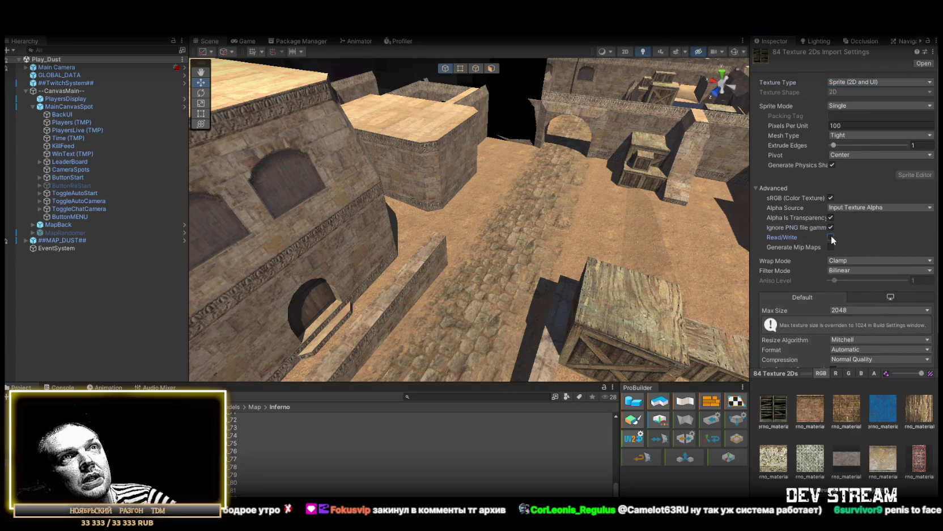
{"action": "left_click", "coordinate": [855, 261]}
{"action": "left_click", "coordinate": [857, 268]}
{"action": "left_click", "coordinate": [848, 271]}
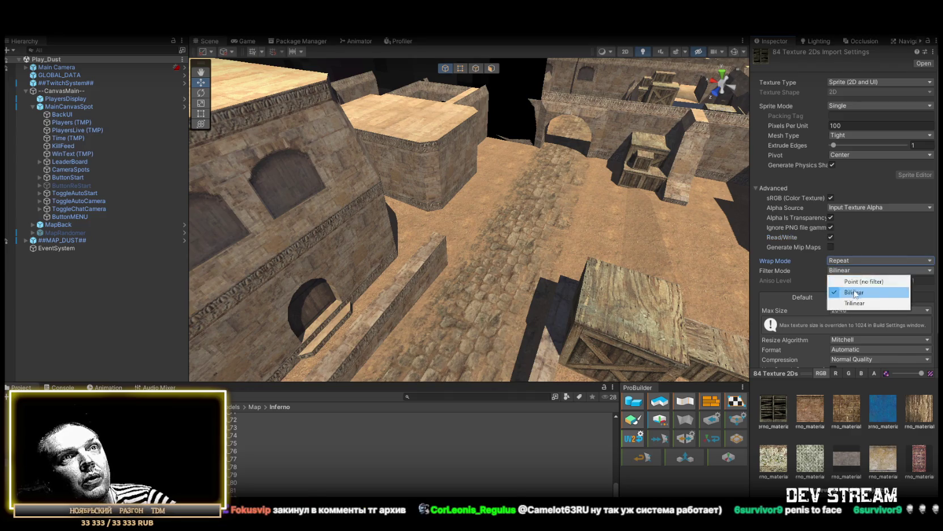
{"action": "left_click", "coordinate": [848, 310]}
{"action": "left_click", "coordinate": [857, 347]}
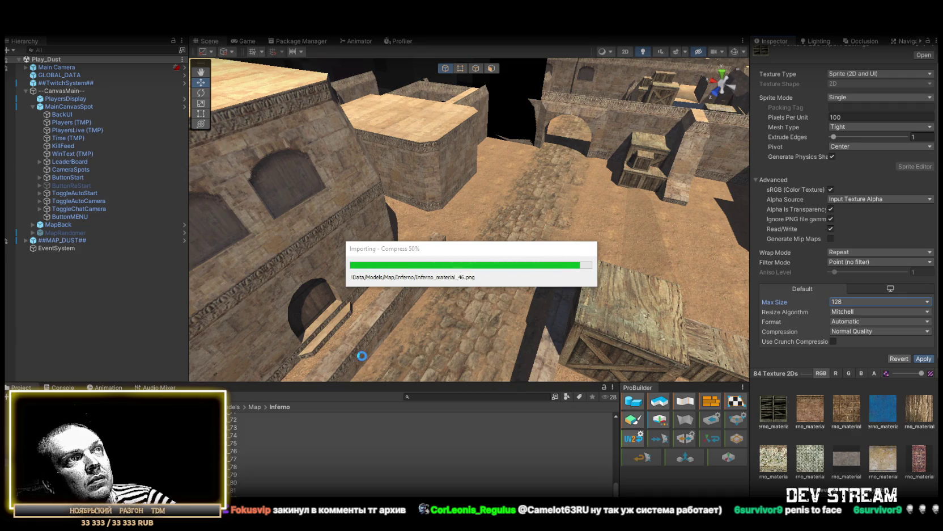
Drag the Inferno model from the Project panel into the Scene view
{"action": "left_click_drag", "start_coordinate": [461, 273], "coordinate": [486, 290]}
{"action": "scroll", "coordinate": [419, 454], "scroll_direction": "up", "scroll_amount": 5}
{"action": "mouse_move", "coordinate": [419, 437]}
{"action": "left_mouse_down"}
{"action": "mouse_move", "coordinate": [410, 260]}
{"action": "mouse_move", "coordinate": [376, 212]}
{"action": "mouse_move", "coordinate": [512, 200]}
{"action": "mouse_move", "coordinate": [634, 228]}
{"action": "mouse_move", "coordinate": [543, 219]}
{"action": "mouse_move", "coordinate": [619, 223]}
{"action": "mouse_move", "coordinate": [499, 173]}
{"action": "mouse_move", "coordinate": [454, 172]}
{"action": "mouse_move", "coordinate": [636, 238]}
{"action": "mouse_move", "coordinate": [605, 230]}
{"action": "left_mouse_up"}
Fly the Scene view through the Inferno map's rooms and walls, then select an Inferno texture
{"action": "scroll", "coordinate": [567, 224], "scroll_direction": "up", "scroll_amount": 10}
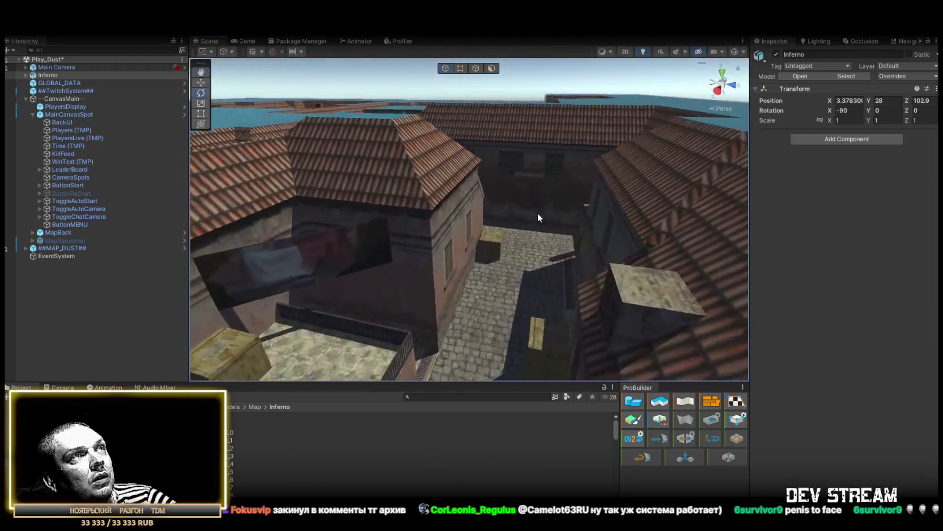
{"action": "scroll", "coordinate": [538, 217], "scroll_direction": "up", "scroll_amount": 15}
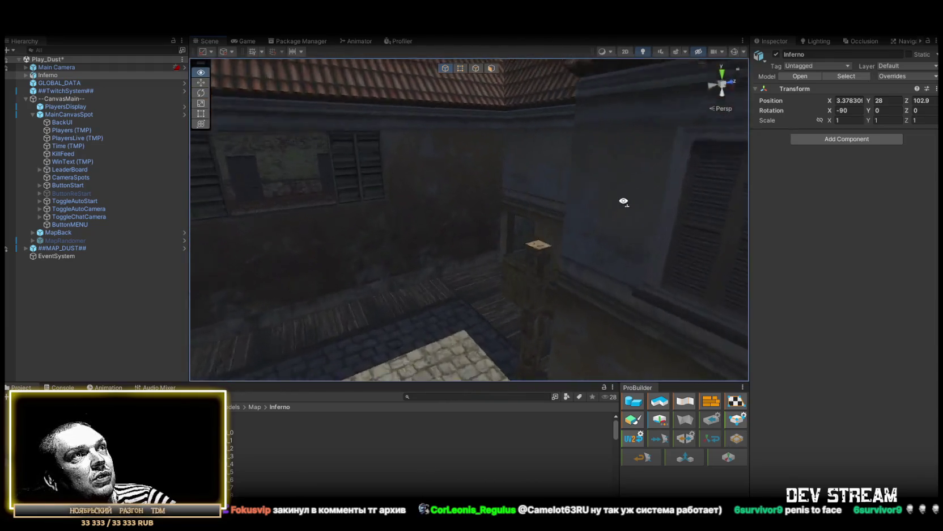
{"action": "mouse_move", "coordinate": [527, 225]}
{"action": "left_mouse_down"}
{"action": "mouse_move", "coordinate": [512, 198]}
{"action": "mouse_move", "coordinate": [463, 217]}
{"action": "mouse_move", "coordinate": [587, 210]}
{"action": "mouse_move", "coordinate": [361, 245]}
{"action": "mouse_move", "coordinate": [169, 232]}
{"action": "mouse_move", "coordinate": [812, 219]}
{"action": "mouse_move", "coordinate": [601, 236]}
{"action": "mouse_move", "coordinate": [564, 194]}
{"action": "mouse_move", "coordinate": [372, 180]}
{"action": "left_mouse_up"}
{"action": "mouse_move", "coordinate": [232, 178]}
{"action": "left_mouse_down"}
{"action": "mouse_move", "coordinate": [115, 171]}
{"action": "mouse_move", "coordinate": [862, 199]}
{"action": "mouse_move", "coordinate": [45, 256]}
{"action": "mouse_move", "coordinate": [180, 218]}
{"action": "mouse_move", "coordinate": [561, 226]}
{"action": "mouse_move", "coordinate": [558, 206]}
{"action": "mouse_move", "coordinate": [518, 189]}
{"action": "mouse_move", "coordinate": [192, 200]}
{"action": "mouse_move", "coordinate": [377, 181]}
{"action": "mouse_move", "coordinate": [371, 163]}
{"action": "mouse_move", "coordinate": [380, 153]}
{"action": "mouse_move", "coordinate": [197, 171]}
{"action": "mouse_move", "coordinate": [375, 175]}
{"action": "mouse_move", "coordinate": [438, 207]}
{"action": "mouse_move", "coordinate": [579, 242]}
{"action": "mouse_move", "coordinate": [746, 255]}
{"action": "mouse_move", "coordinate": [514, 201]}
{"action": "mouse_move", "coordinate": [632, 194]}
{"action": "mouse_move", "coordinate": [323, 224]}
{"action": "mouse_move", "coordinate": [508, 199]}
{"action": "mouse_move", "coordinate": [666, 224]}
{"action": "mouse_move", "coordinate": [385, 232]}
{"action": "mouse_move", "coordinate": [386, 219]}
{"action": "mouse_move", "coordinate": [419, 256]}
{"action": "left_mouse_up"}
{"action": "left_click", "coordinate": [238, 432]}
Preview neighbouring Inferno textures, including Inferno_material_76 and Inferno_material_77, in the Inspector
{"action": "left_click", "coordinate": [238, 480]}
{"action": "left_click", "coordinate": [238, 487]}
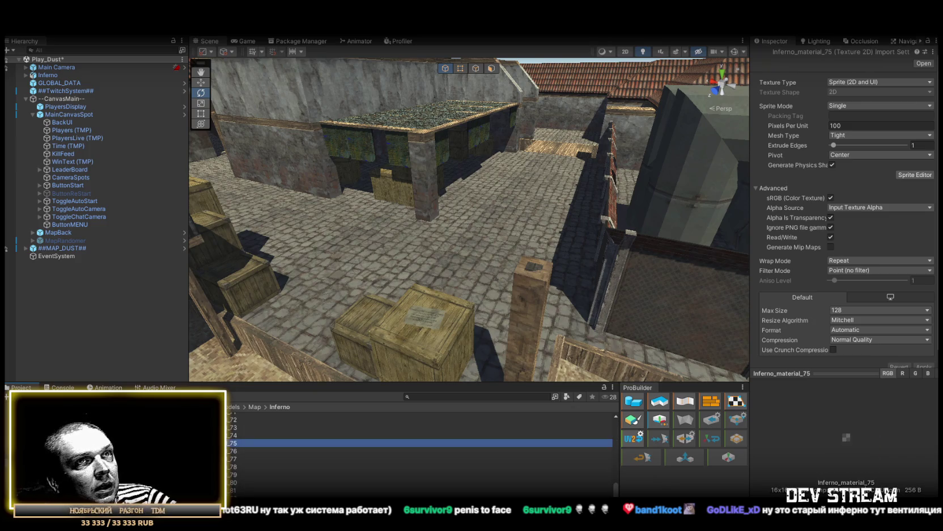
{"action": "key", "text": "Up"}
{"action": "key", "text": "Up"}
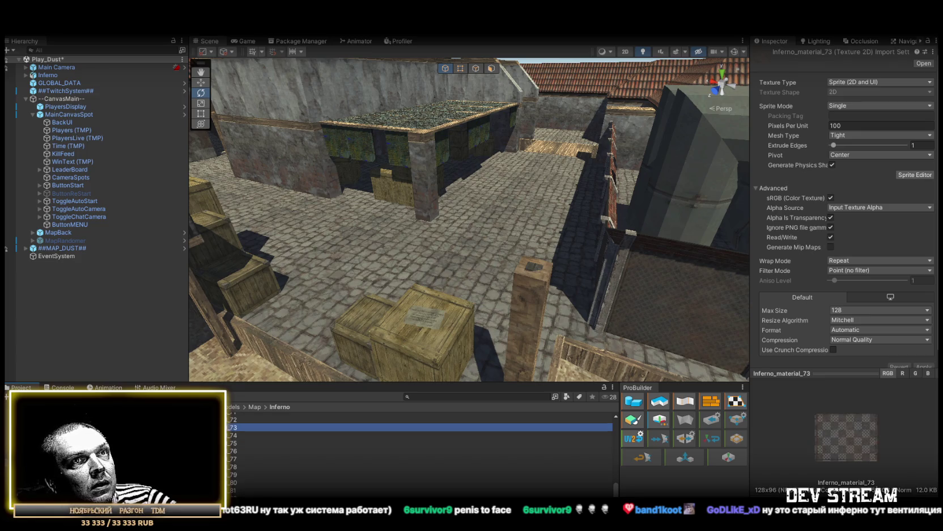
{"action": "left_click", "coordinate": [238, 450]}
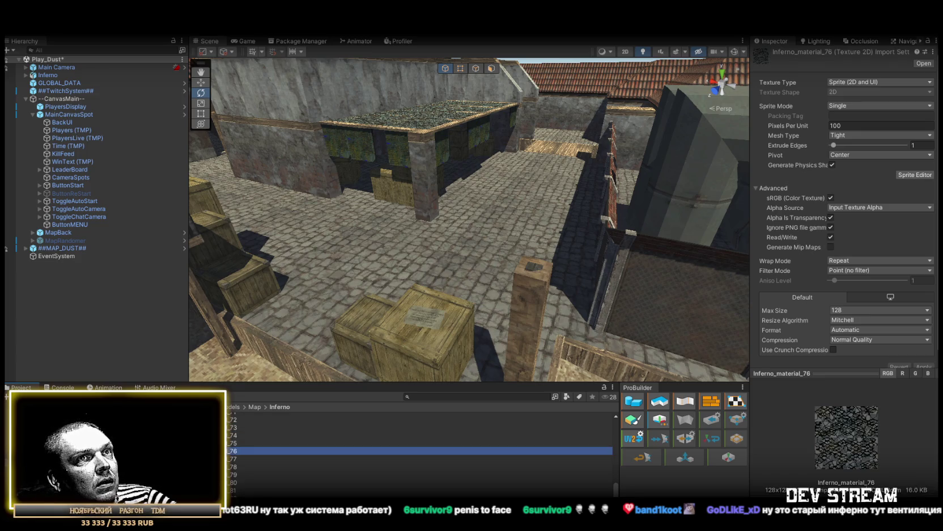
{"action": "left_click", "coordinate": [238, 458]}
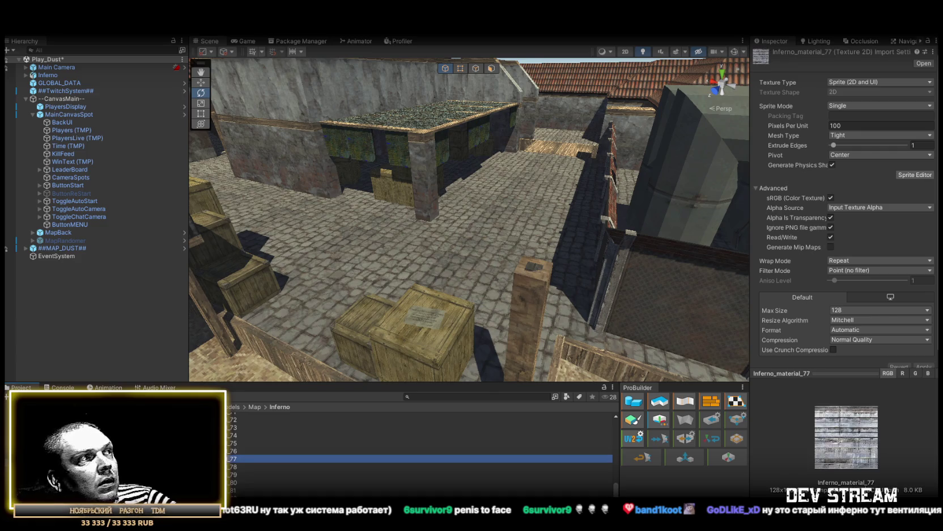
{"action": "left_click", "coordinate": [238, 451]}
Check Inferno_material_67 through 72, then select Inferno_material_68 and 69 together
{"action": "left_click", "coordinate": [238, 423]}
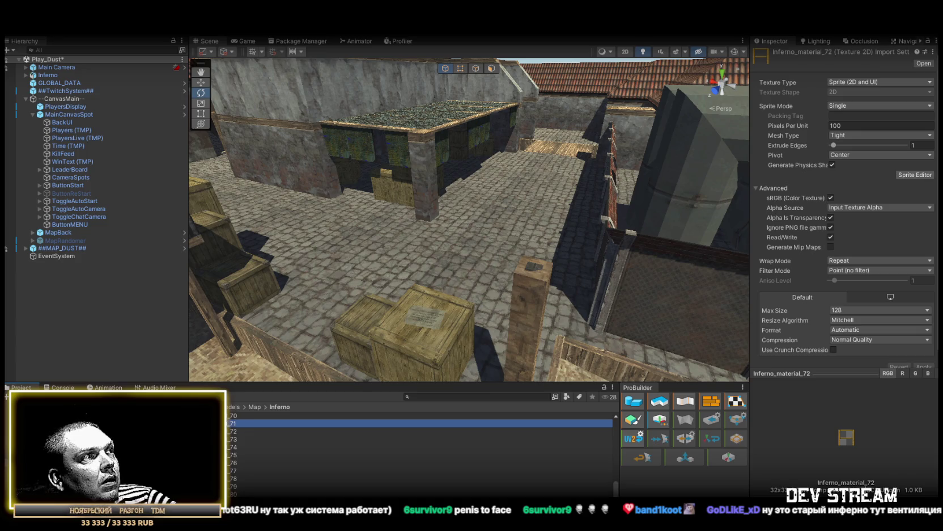
{"action": "scroll", "coordinate": [419, 448], "scroll_direction": "up", "scroll_amount": 2}
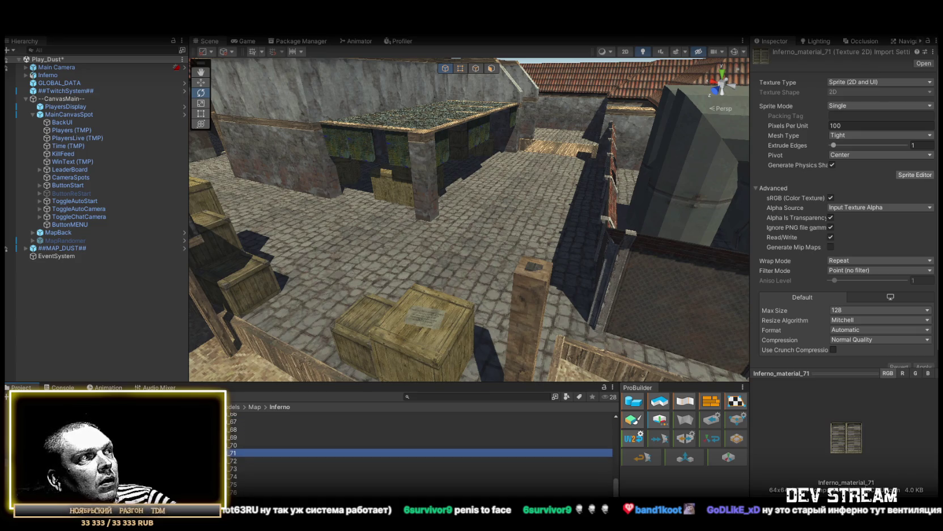
{"action": "left_click", "coordinate": [238, 445]}
{"action": "left_click", "coordinate": [238, 438]}
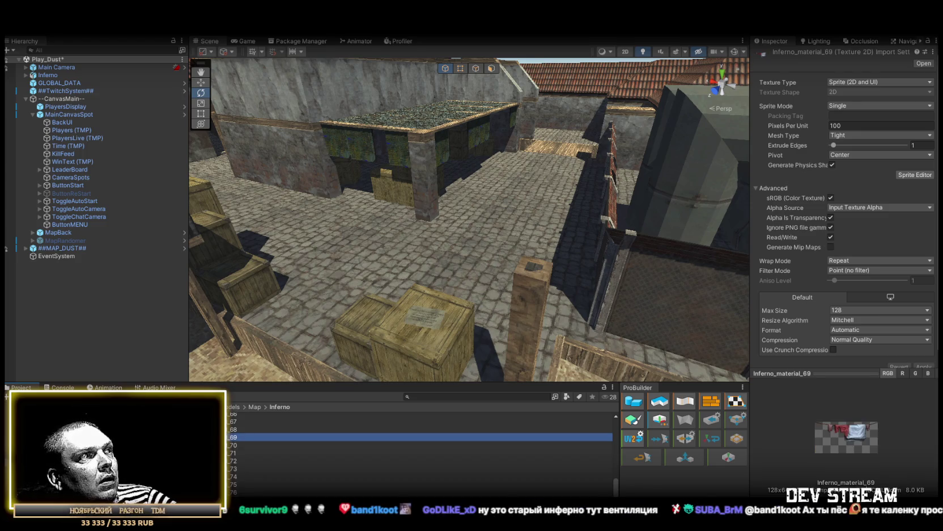
{"action": "left_click", "coordinate": [238, 430]}
{"action": "left_click", "coordinate": [238, 423]}
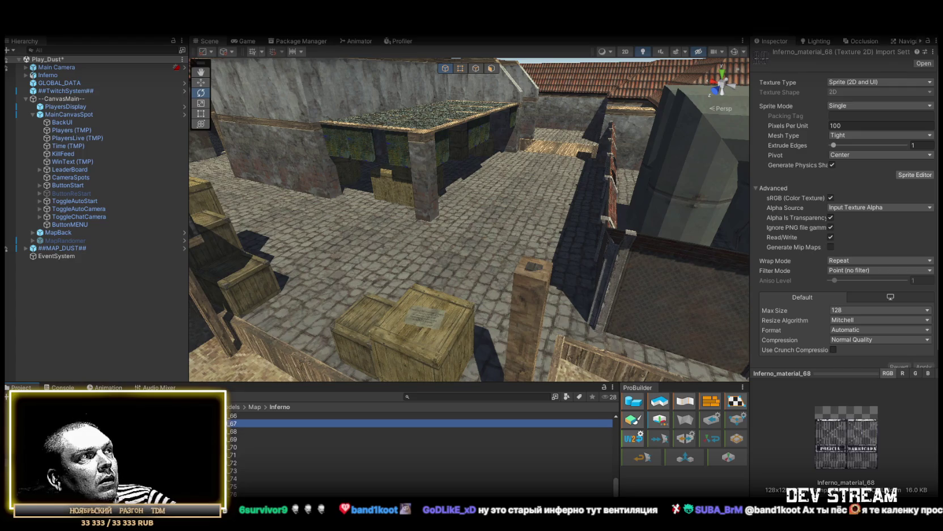
{"action": "key", "text": "Down"}
{"action": "key", "text": "Down"}
{"action": "key", "text": "Down"}
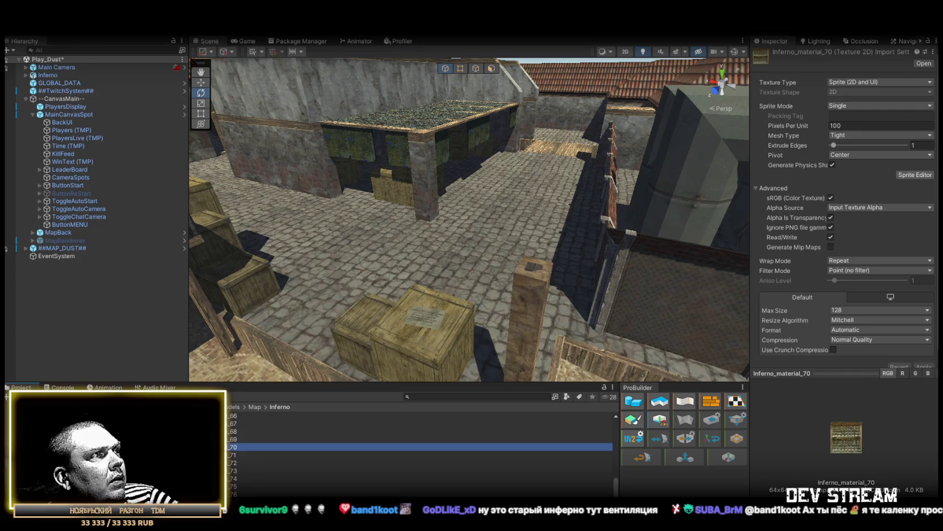
{"action": "left_click", "coordinate": [235, 431]}
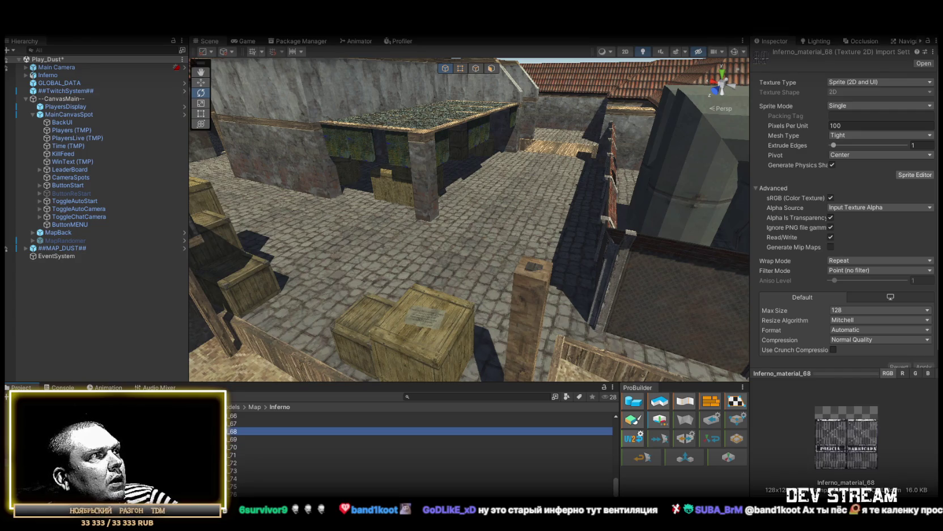
{"action": "key", "text": "shift+Down"}
{"action": "key", "text": "shift+Down"}
{"action": "key", "text": "shift+Down"}
{"action": "key", "text": "shift+Down"}
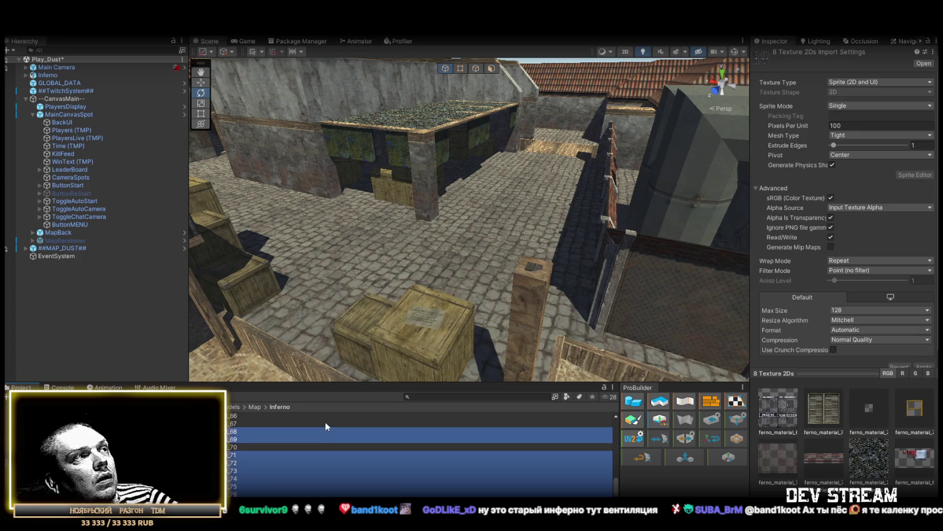
Open the Inferno model's imported materials and step down to material_4 in the Inspector
{"action": "scroll", "coordinate": [326, 422], "scroll_direction": "up", "scroll_amount": 10}
{"action": "left_click_drag", "start_coordinate": [387, 310], "coordinate": [306, 312]}
{"action": "left_click", "coordinate": [255, 424]}
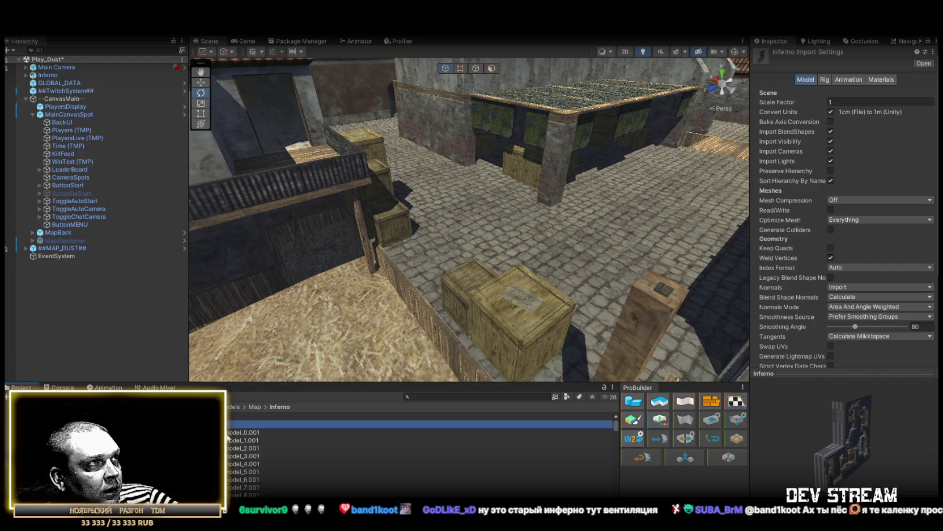
{"action": "scroll", "coordinate": [245, 441], "scroll_direction": "down", "scroll_amount": 10}
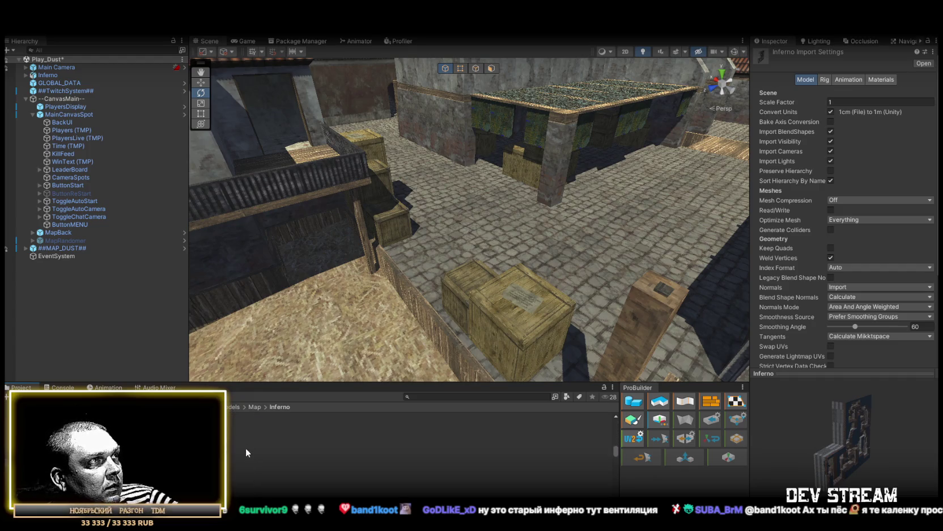
{"action": "left_click", "coordinate": [246, 447]}
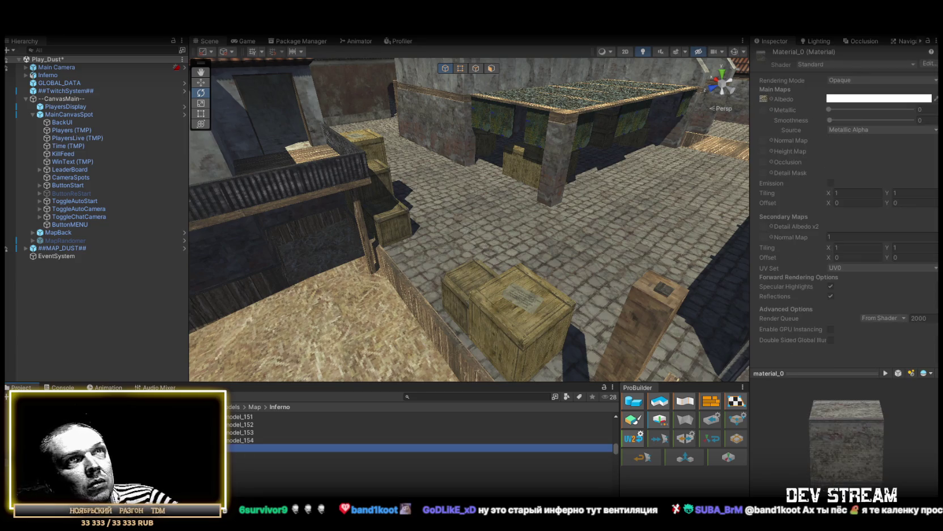
{"action": "key", "text": "Down"}
{"action": "key", "text": "Down"}
{"action": "key", "text": "Down"}
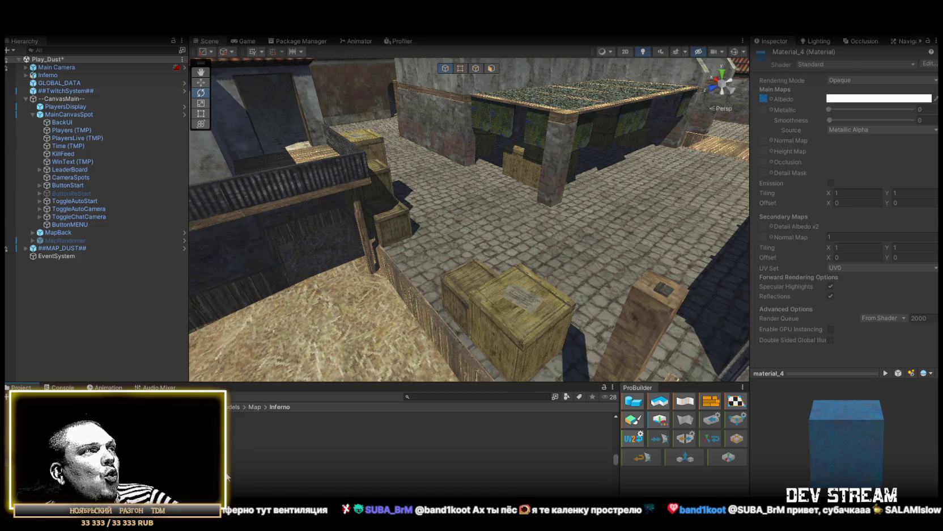
{"action": "mouse_move", "coordinate": [512, 205]}
{"action": "left_mouse_down"}
{"action": "mouse_move", "coordinate": [626, 196]}
{"action": "mouse_move", "coordinate": [567, 187]}
{"action": "mouse_move", "coordinate": [431, 137]}
{"action": "mouse_move", "coordinate": [226, 100]}
{"action": "mouse_move", "coordinate": [642, 137]}
{"action": "mouse_move", "coordinate": [415, 144]}
{"action": "mouse_move", "coordinate": [62, 123]}
{"action": "mouse_move", "coordinate": [907, 120]}
{"action": "mouse_move", "coordinate": [437, 140]}
{"action": "mouse_move", "coordinate": [493, 122]}
{"action": "mouse_move", "coordinate": [491, 71]}
{"action": "mouse_move", "coordinate": [607, 154]}
{"action": "mouse_move", "coordinate": [750, 165]}
{"action": "mouse_move", "coordinate": [879, 155]}
{"action": "mouse_move", "coordinate": [209, 132]}
{"action": "mouse_move", "coordinate": [354, 160]}
{"action": "mouse_move", "coordinate": [905, 134]}
{"action": "mouse_move", "coordinate": [894, 151]}
{"action": "mouse_move", "coordinate": [156, 149]}
{"action": "mouse_move", "coordinate": [879, 130]}
{"action": "mouse_move", "coordinate": [779, 113]}
{"action": "mouse_move", "coordinate": [544, 162]}
{"action": "mouse_move", "coordinate": [855, 209]}
{"action": "mouse_move", "coordinate": [797, 274]}
{"action": "mouse_move", "coordinate": [778, 95]}
{"action": "mouse_move", "coordinate": [915, 110]}
{"action": "mouse_move", "coordinate": [829, 200]}
{"action": "mouse_move", "coordinate": [526, 227]}
{"action": "mouse_move", "coordinate": [503, 208]}
{"action": "mouse_move", "coordinate": [139, 191]}
{"action": "mouse_move", "coordinate": [236, 122]}
{"action": "mouse_move", "coordinate": [331, 99]}
{"action": "mouse_move", "coordinate": [415, 179]}
{"action": "mouse_move", "coordinate": [253, 193]}
{"action": "mouse_move", "coordinate": [629, 183]}
{"action": "mouse_move", "coordinate": [681, 141]}
{"action": "mouse_move", "coordinate": [193, 124]}
{"action": "mouse_move", "coordinate": [686, 96]}
{"action": "mouse_move", "coordinate": [419, 151]}
{"action": "mouse_move", "coordinate": [293, 159]}
{"action": "mouse_move", "coordinate": [182, 144]}
{"action": "mouse_move", "coordinate": [169, 121]}
{"action": "mouse_move", "coordinate": [225, 153]}
{"action": "mouse_move", "coordinate": [383, 177]}
{"action": "mouse_move", "coordinate": [413, 205]}
{"action": "mouse_move", "coordinate": [438, 261]}
{"action": "mouse_move", "coordinate": [851, 236]}
{"action": "mouse_move", "coordinate": [538, 148]}
{"action": "mouse_move", "coordinate": [423, 134]}
{"action": "mouse_move", "coordinate": [460, 136]}
{"action": "left_mouse_up"}
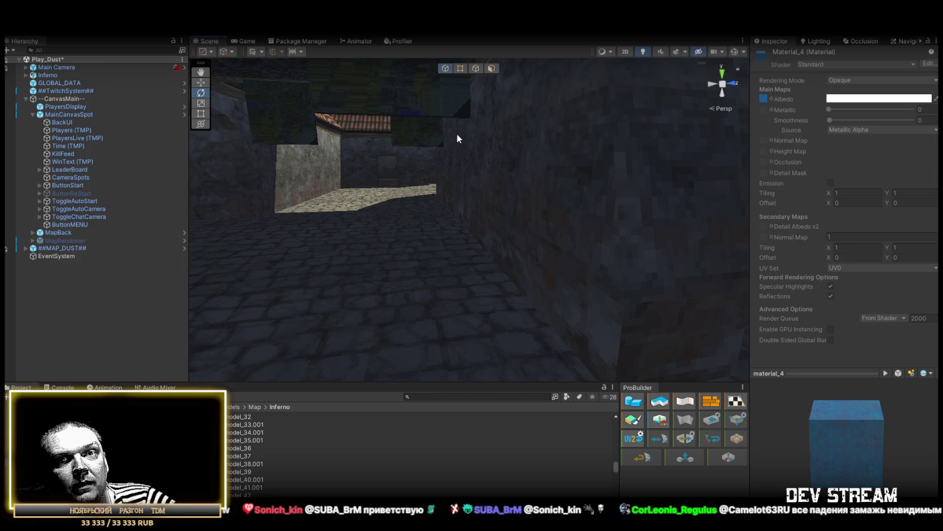
{"action": "mouse_move", "coordinate": [457, 138]}
{"action": "left_mouse_down"}
{"action": "mouse_move", "coordinate": [392, 181]}
{"action": "mouse_move", "coordinate": [422, 167]}
{"action": "mouse_move", "coordinate": [431, 150]}
{"action": "mouse_move", "coordinate": [530, 153]}
{"action": "mouse_move", "coordinate": [558, 212]}
{"action": "mouse_move", "coordinate": [556, 246]}
{"action": "mouse_move", "coordinate": [756, 217]}
{"action": "mouse_move", "coordinate": [858, 166]}
{"action": "mouse_move", "coordinate": [866, 149]}
{"action": "mouse_move", "coordinate": [907, 147]}
{"action": "mouse_move", "coordinate": [578, 169]}
{"action": "mouse_move", "coordinate": [628, 236]}
{"action": "mouse_move", "coordinate": [640, 234]}
{"action": "mouse_move", "coordinate": [494, 201]}
{"action": "mouse_move", "coordinate": [302, 205]}
{"action": "left_mouse_up"}
{"action": "left_click_drag", "start_coordinate": [492, 192], "coordinate": [433, 204]}
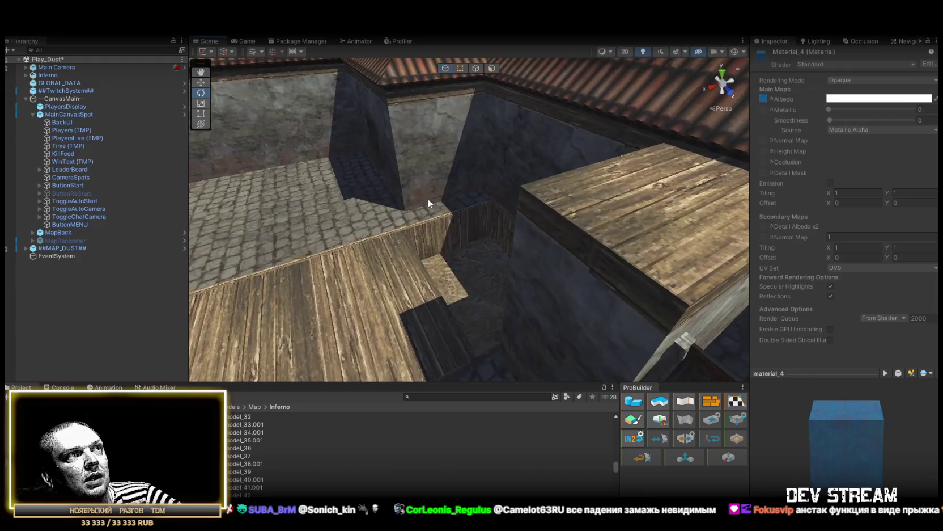
{"action": "mouse_move", "coordinate": [491, 274]}
{"action": "left_mouse_down"}
{"action": "mouse_move", "coordinate": [583, 259]}
{"action": "mouse_move", "coordinate": [500, 231]}
{"action": "mouse_move", "coordinate": [379, 225]}
{"action": "mouse_move", "coordinate": [598, 216]}
{"action": "mouse_move", "coordinate": [847, 261]}
{"action": "mouse_move", "coordinate": [667, 211]}
{"action": "mouse_move", "coordinate": [705, 274]}
{"action": "mouse_move", "coordinate": [381, 297]}
{"action": "mouse_move", "coordinate": [389, 254]}
{"action": "mouse_move", "coordinate": [636, 229]}
{"action": "mouse_move", "coordinate": [562, 224]}
{"action": "mouse_move", "coordinate": [608, 216]}
{"action": "mouse_move", "coordinate": [737, 232]}
{"action": "left_mouse_up"}
{"action": "mouse_move", "coordinate": [567, 227]}
{"action": "left_mouse_down"}
{"action": "mouse_move", "coordinate": [541, 162]}
{"action": "mouse_move", "coordinate": [879, 224]}
{"action": "mouse_move", "coordinate": [600, 221]}
{"action": "mouse_move", "coordinate": [512, 235]}
{"action": "mouse_move", "coordinate": [505, 257]}
{"action": "mouse_move", "coordinate": [397, 272]}
{"action": "mouse_move", "coordinate": [469, 203]}
{"action": "mouse_move", "coordinate": [444, 223]}
{"action": "mouse_move", "coordinate": [579, 239]}
{"action": "mouse_move", "coordinate": [759, 215]}
{"action": "mouse_move", "coordinate": [845, 230]}
{"action": "mouse_move", "coordinate": [485, 269]}
{"action": "mouse_move", "coordinate": [467, 261]}
{"action": "mouse_move", "coordinate": [482, 275]}
{"action": "mouse_move", "coordinate": [553, 292]}
{"action": "left_mouse_up"}
{"action": "left_click_drag", "start_coordinate": [418, 288], "coordinate": [472, 145]}
{"action": "mouse_move", "coordinate": [386, 159]}
{"action": "left_mouse_down"}
{"action": "mouse_move", "coordinate": [779, 100]}
{"action": "mouse_move", "coordinate": [761, 106]}
{"action": "mouse_move", "coordinate": [772, 146]}
{"action": "mouse_move", "coordinate": [648, 177]}
{"action": "mouse_move", "coordinate": [684, 139]}
{"action": "mouse_move", "coordinate": [587, 164]}
{"action": "mouse_move", "coordinate": [470, 227]}
{"action": "mouse_move", "coordinate": [297, 251]}
{"action": "mouse_move", "coordinate": [452, 205]}
{"action": "mouse_move", "coordinate": [617, 201]}
{"action": "mouse_move", "coordinate": [476, 238]}
{"action": "mouse_move", "coordinate": [583, 263]}
{"action": "mouse_move", "coordinate": [667, 256]}
{"action": "mouse_move", "coordinate": [653, 202]}
{"action": "mouse_move", "coordinate": [545, 211]}
{"action": "mouse_move", "coordinate": [600, 263]}
{"action": "mouse_move", "coordinate": [464, 271]}
{"action": "mouse_move", "coordinate": [625, 261]}
{"action": "mouse_move", "coordinate": [480, 259]}
{"action": "mouse_move", "coordinate": [568, 235]}
{"action": "mouse_move", "coordinate": [613, 210]}
{"action": "mouse_move", "coordinate": [381, 250]}
{"action": "mouse_move", "coordinate": [541, 250]}
{"action": "mouse_move", "coordinate": [217, 305]}
{"action": "mouse_move", "coordinate": [389, 210]}
{"action": "mouse_move", "coordinate": [305, 232]}
{"action": "mouse_move", "coordinate": [92, 189]}
{"action": "mouse_move", "coordinate": [242, 189]}
{"action": "mouse_move", "coordinate": [716, 227]}
{"action": "mouse_move", "coordinate": [802, 164]}
{"action": "mouse_move", "coordinate": [782, 126]}
{"action": "mouse_move", "coordinate": [568, 255]}
{"action": "mouse_move", "coordinate": [531, 295]}
{"action": "mouse_move", "coordinate": [555, 308]}
{"action": "mouse_move", "coordinate": [433, 280]}
{"action": "mouse_move", "coordinate": [584, 268]}
{"action": "mouse_move", "coordinate": [680, 290]}
{"action": "mouse_move", "coordinate": [468, 247]}
{"action": "mouse_move", "coordinate": [536, 307]}
{"action": "mouse_move", "coordinate": [653, 302]}
{"action": "mouse_move", "coordinate": [695, 269]}
{"action": "mouse_move", "coordinate": [706, 277]}
{"action": "left_mouse_up"}
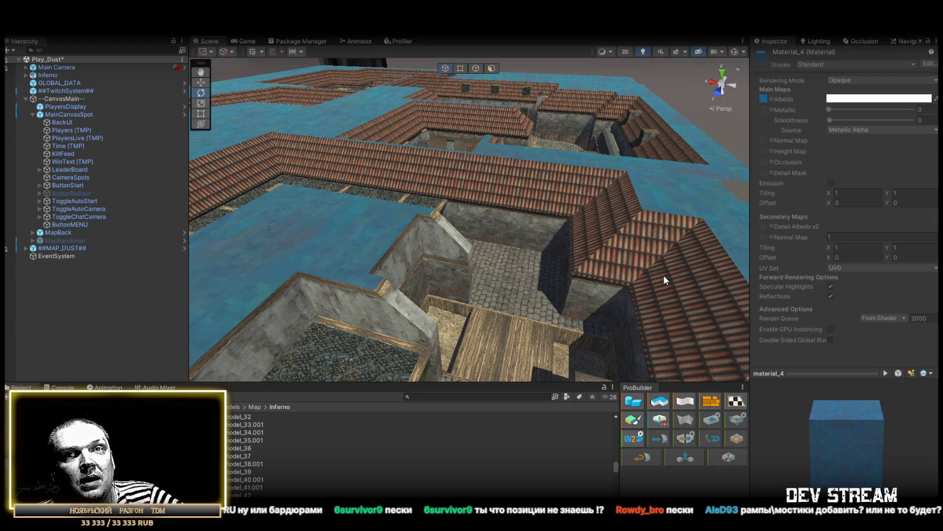
Fly over the Inferno rooftops, down the street, past the ladder and through the arch
{"action": "mouse_move", "coordinate": [661, 273]}
{"action": "left_mouse_down"}
{"action": "mouse_move", "coordinate": [213, 265]}
{"action": "mouse_move", "coordinate": [460, 234]}
{"action": "left_mouse_up"}
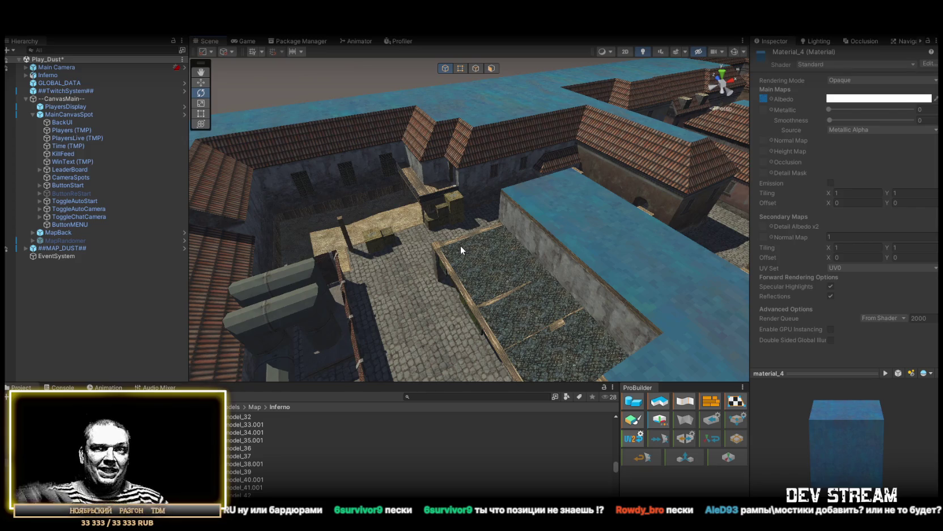
{"action": "left_click_drag", "start_coordinate": [460, 245], "coordinate": [637, 195]}
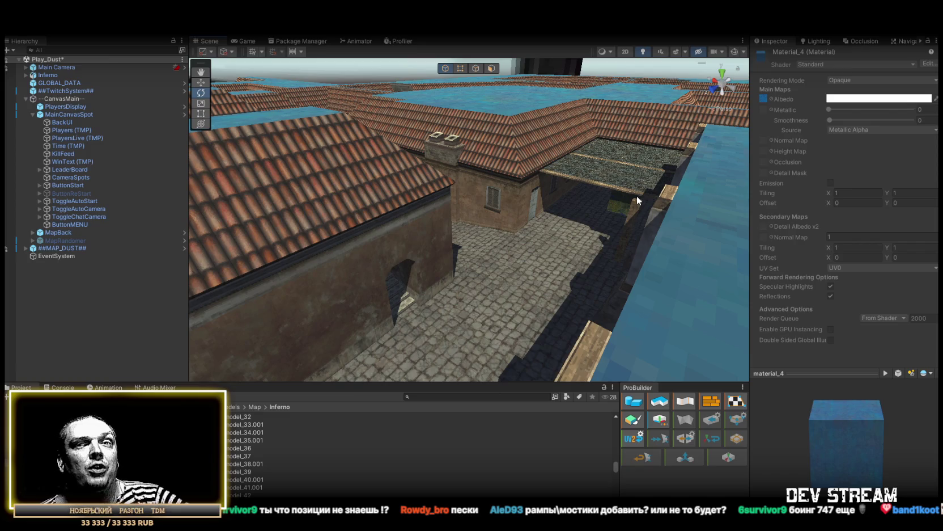
{"action": "mouse_move", "coordinate": [637, 195]}
{"action": "left_mouse_down"}
{"action": "mouse_move", "coordinate": [564, 192]}
{"action": "mouse_move", "coordinate": [507, 165]}
{"action": "mouse_move", "coordinate": [649, 160]}
{"action": "mouse_move", "coordinate": [342, 337]}
{"action": "mouse_move", "coordinate": [543, 196]}
{"action": "mouse_move", "coordinate": [463, 265]}
{"action": "mouse_move", "coordinate": [596, 177]}
{"action": "mouse_move", "coordinate": [537, 122]}
{"action": "mouse_move", "coordinate": [508, 162]}
{"action": "mouse_move", "coordinate": [544, 146]}
{"action": "mouse_move", "coordinate": [510, 152]}
{"action": "left_mouse_up"}
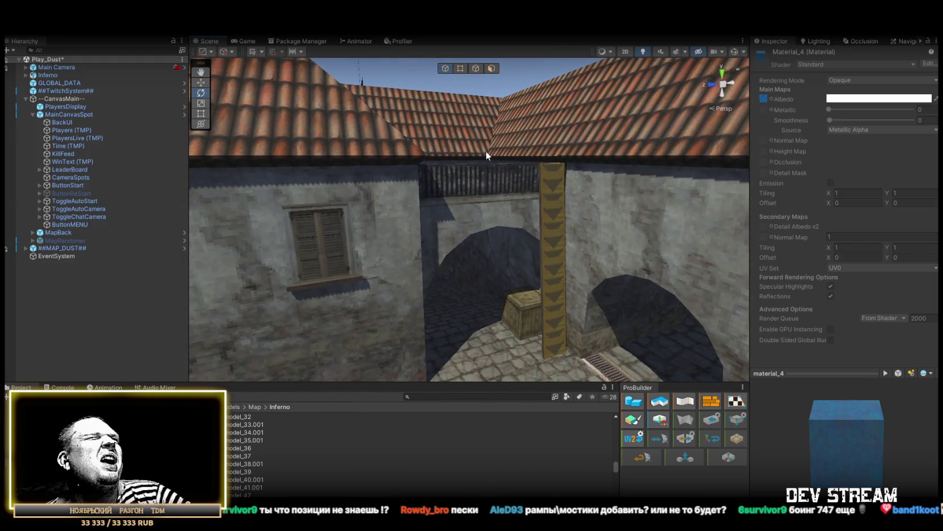
{"action": "mouse_move", "coordinate": [567, 295]}
{"action": "left_mouse_down"}
{"action": "mouse_move", "coordinate": [547, 154]}
{"action": "mouse_move", "coordinate": [489, 141]}
{"action": "mouse_move", "coordinate": [572, 228]}
{"action": "left_mouse_up"}
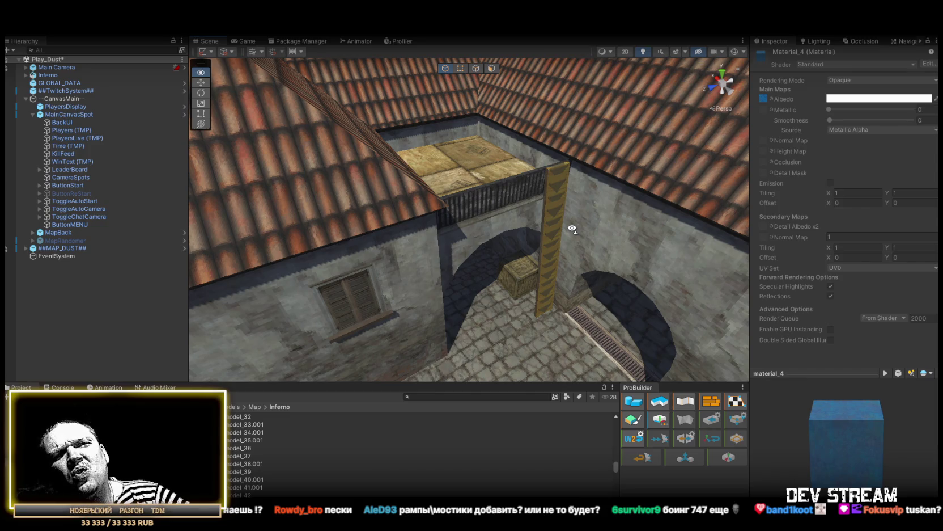
{"action": "left_click_drag", "start_coordinate": [572, 228], "coordinate": [692, 228]}
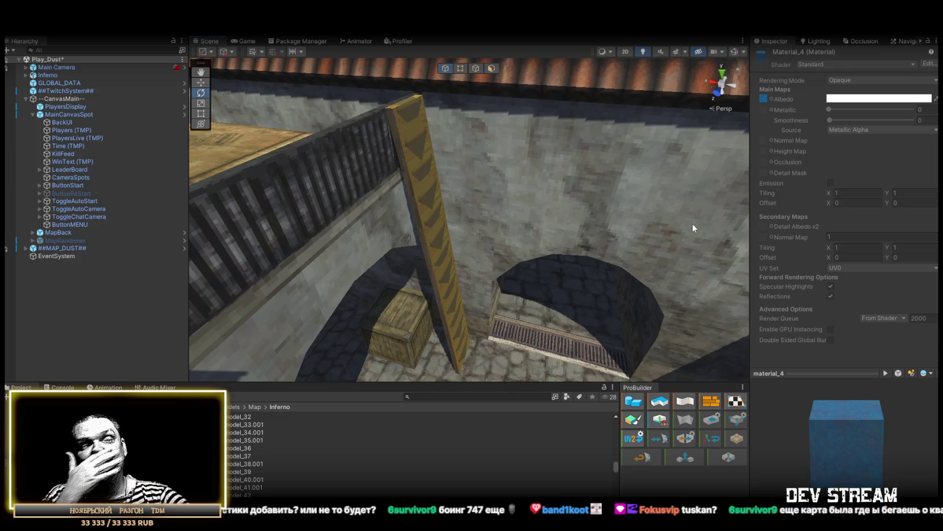
{"action": "mouse_move", "coordinate": [693, 227]}
{"action": "left_mouse_down"}
{"action": "mouse_move", "coordinate": [674, 93]}
{"action": "mouse_move", "coordinate": [698, 74]}
{"action": "mouse_move", "coordinate": [726, 85]}
{"action": "left_mouse_up"}
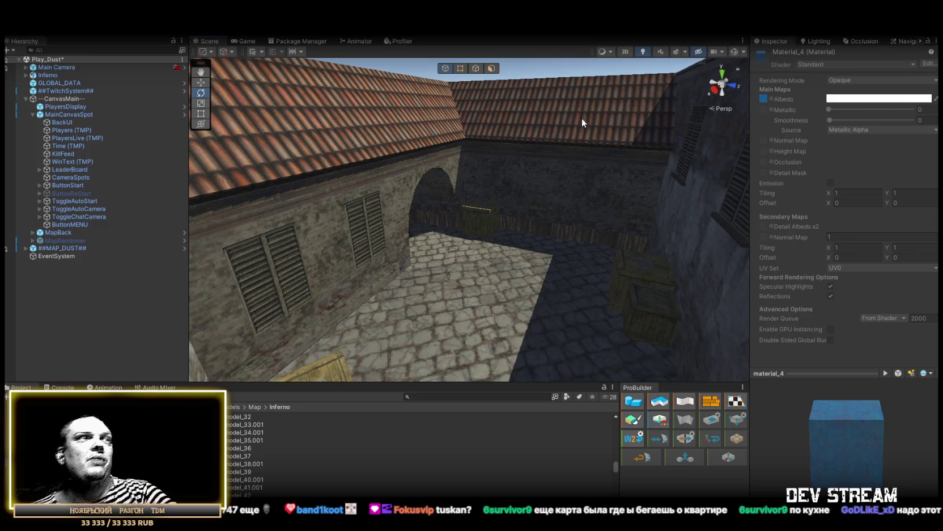
{"action": "key", "text": "w"}
{"action": "mouse_move", "coordinate": [541, 139]}
{"action": "left_mouse_down"}
{"action": "mouse_move", "coordinate": [310, 72]}
{"action": "mouse_move", "coordinate": [522, 99]}
{"action": "mouse_move", "coordinate": [589, 77]}
{"action": "mouse_move", "coordinate": [531, 173]}
{"action": "mouse_move", "coordinate": [540, 202]}
{"action": "mouse_move", "coordinate": [682, 194]}
{"action": "mouse_move", "coordinate": [603, 214]}
{"action": "mouse_move", "coordinate": [761, 217]}
{"action": "mouse_move", "coordinate": [674, 247]}
{"action": "mouse_move", "coordinate": [554, 238]}
{"action": "mouse_move", "coordinate": [341, 176]}
{"action": "left_mouse_up"}
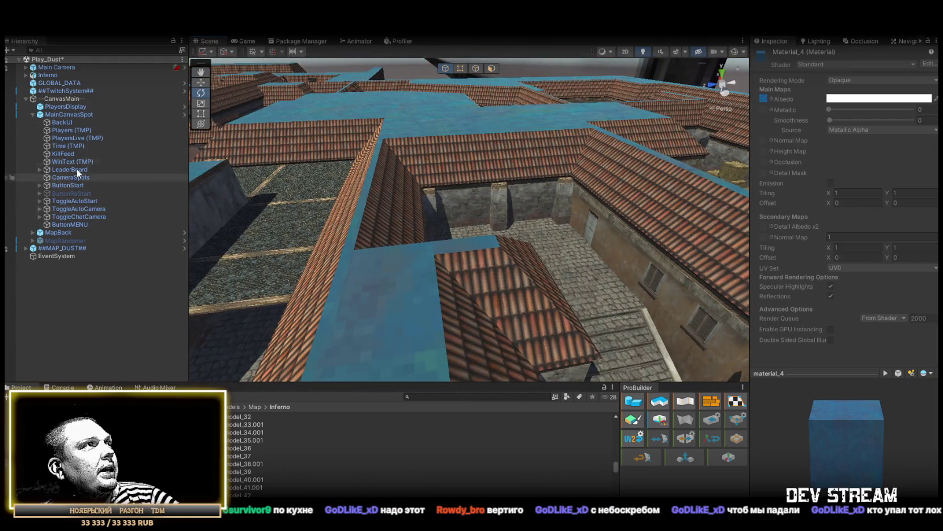
Delete the Inferno object from the Hierarchy, leaving the Dust map in view
{"action": "left_click", "coordinate": [56, 76]}
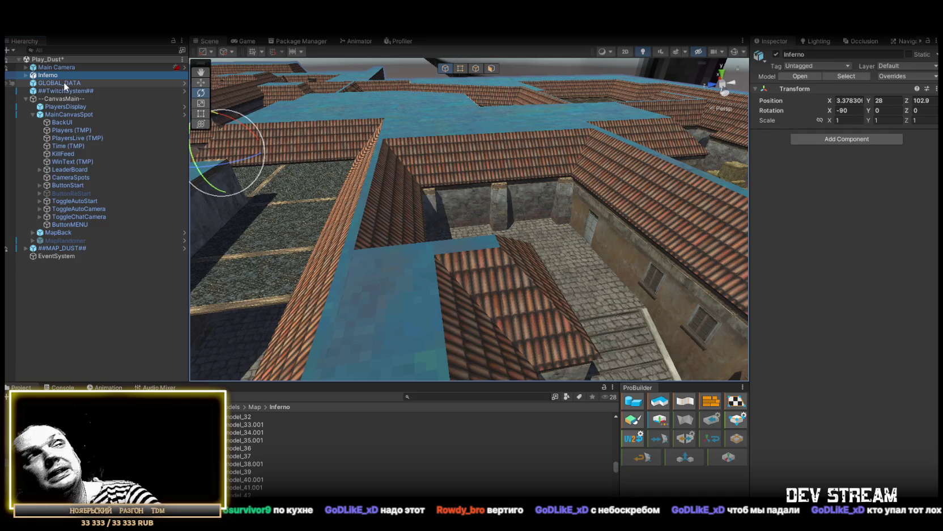
{"action": "key", "text": "Delete"}
{"action": "mouse_move", "coordinate": [511, 170]}
{"action": "left_mouse_down"}
{"action": "mouse_move", "coordinate": [546, 175]}
{"action": "mouse_move", "coordinate": [533, 177]}
{"action": "left_mouse_up"}
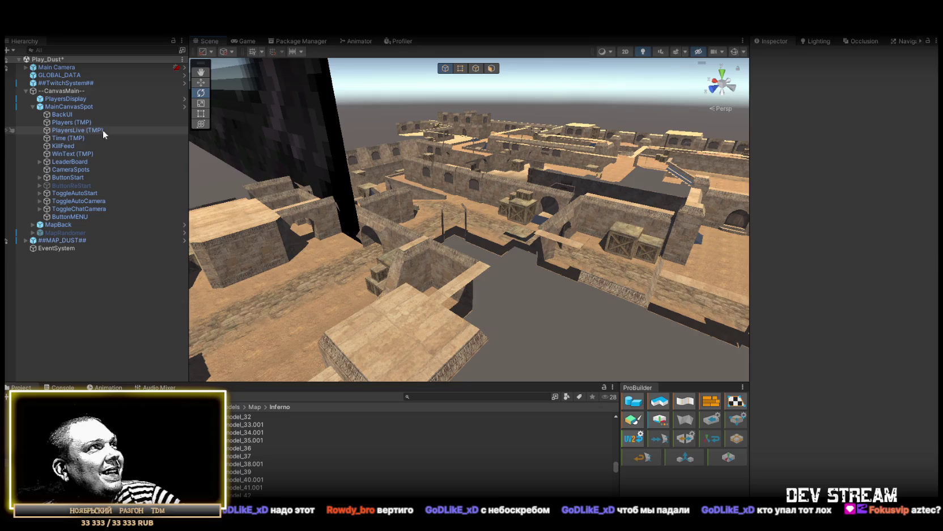
{"action": "left_click", "coordinate": [70, 172]}
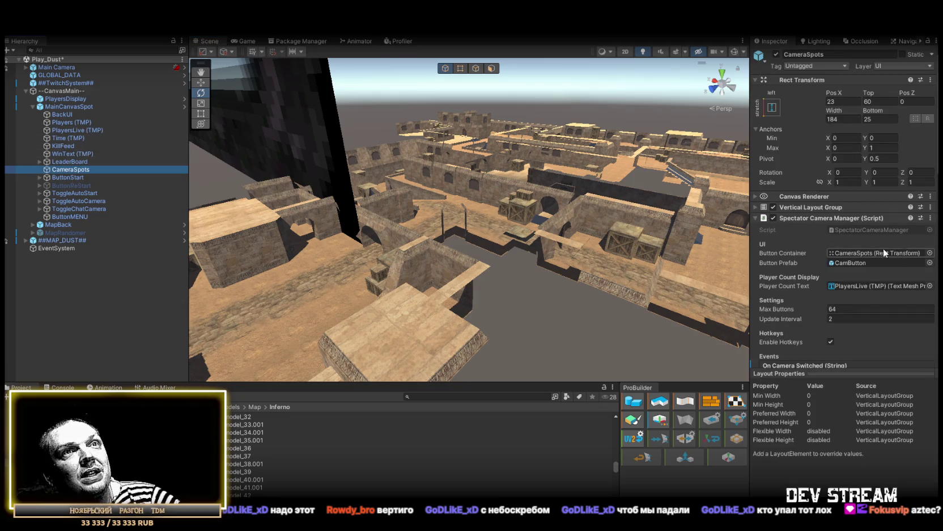
Ping the Spectator Camera Manager script in the project, then check the Button Container field's options
{"action": "scroll", "coordinate": [873, 261], "scroll_direction": "down", "scroll_amount": 3}
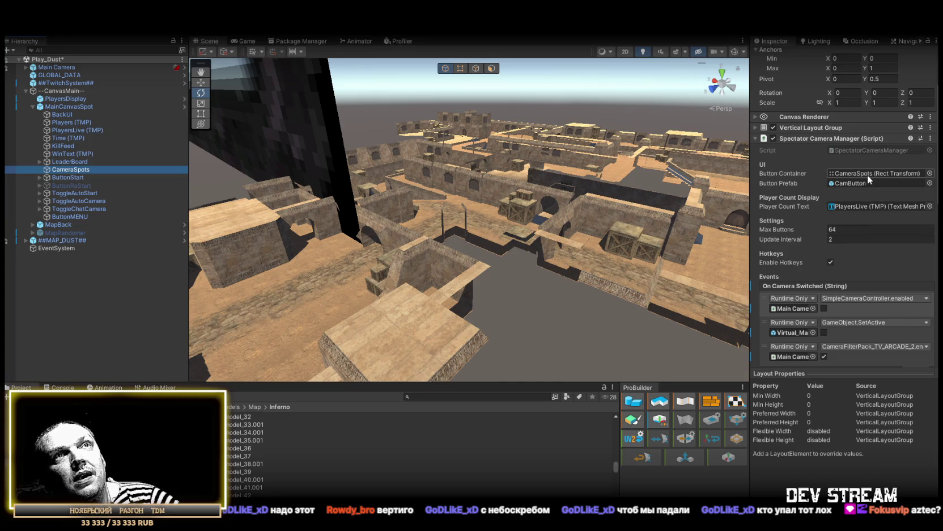
{"action": "left_click", "coordinate": [857, 149]}
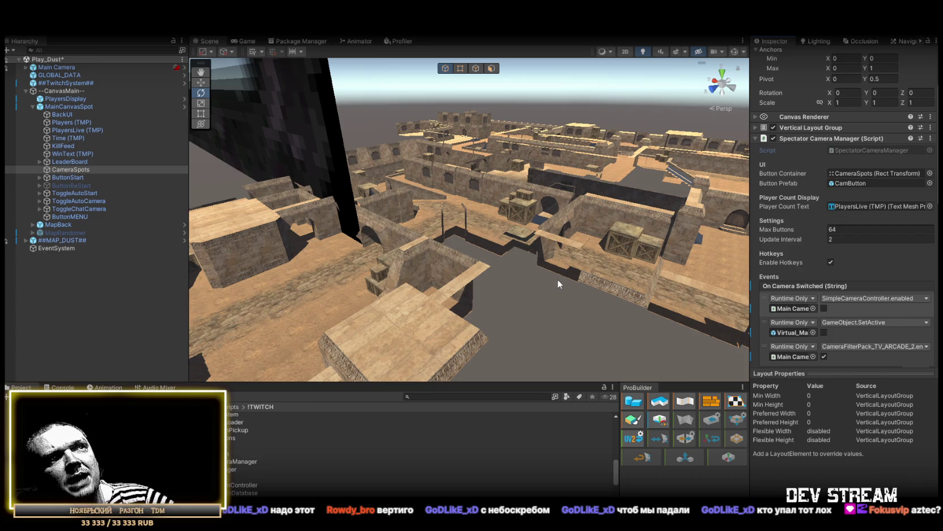
{"action": "mouse_move", "coordinate": [558, 279]}
{"action": "left_mouse_down"}
{"action": "mouse_move", "coordinate": [696, 208]}
{"action": "mouse_move", "coordinate": [690, 214]}
{"action": "left_mouse_up"}
{"action": "mouse_move", "coordinate": [564, 278]}
{"action": "left_mouse_down"}
{"action": "mouse_move", "coordinate": [654, 285]}
{"action": "mouse_move", "coordinate": [382, 291]}
{"action": "left_mouse_up"}
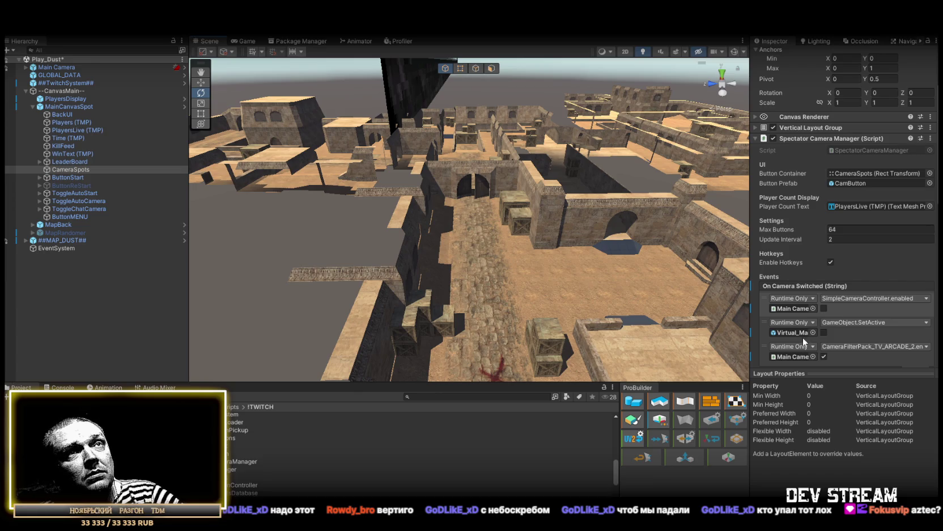
{"action": "key", "text": "q"}
{"action": "right_click", "coordinate": [789, 174]}
{"action": "left_click", "coordinate": [824, 182]}
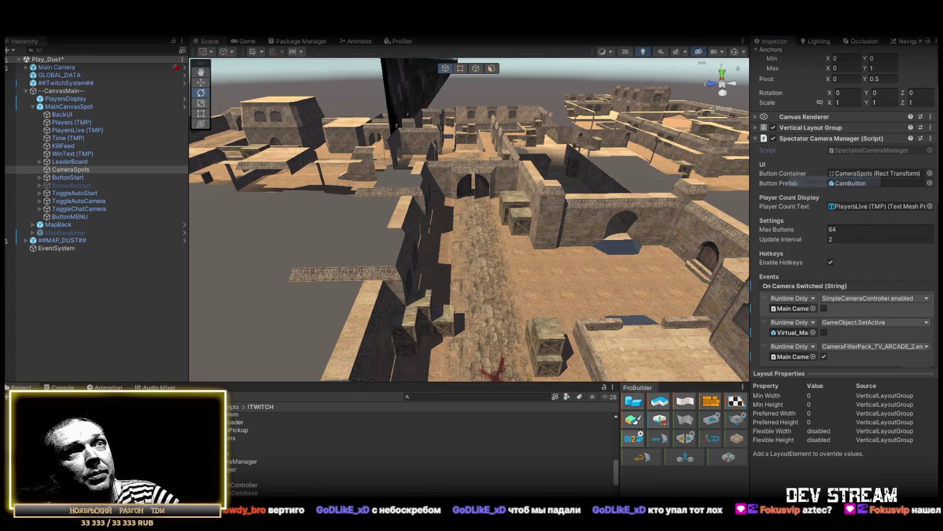
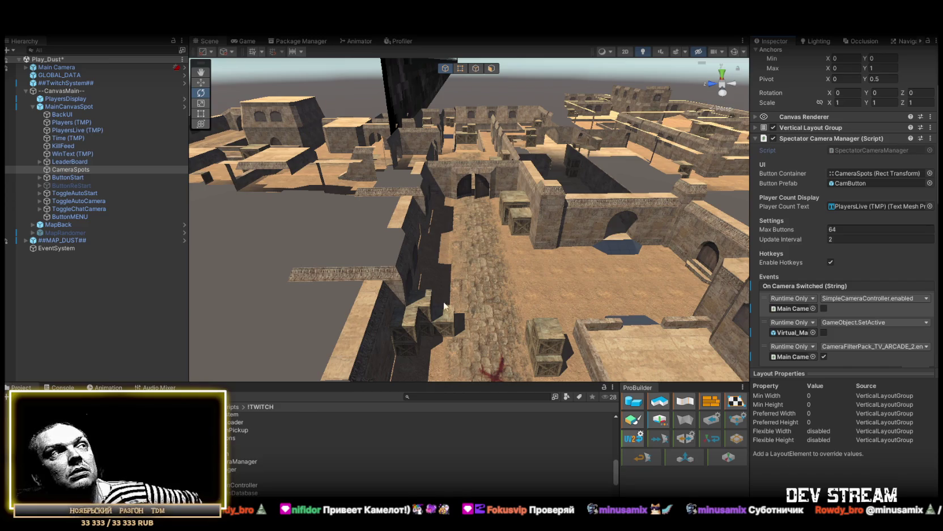
Select the floor Cube under ##MAP_DUST## and open its TRC_env_dead1 death icon's import settings
{"action": "left_click", "coordinate": [26, 241]}
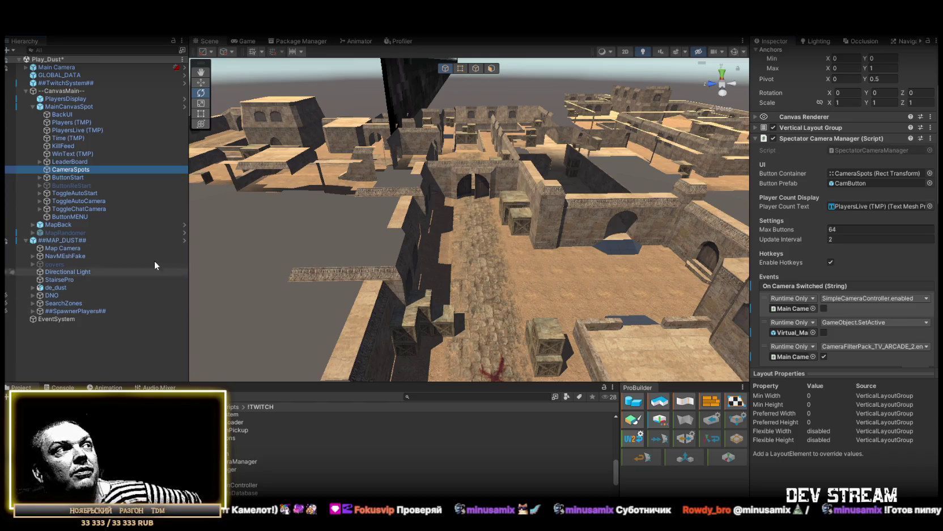
{"action": "mouse_move", "coordinate": [442, 215]}
{"action": "left_mouse_down"}
{"action": "mouse_move", "coordinate": [460, 211]}
{"action": "mouse_move", "coordinate": [375, 210]}
{"action": "mouse_move", "coordinate": [366, 238]}
{"action": "left_mouse_up"}
{"action": "left_click", "coordinate": [363, 247]}
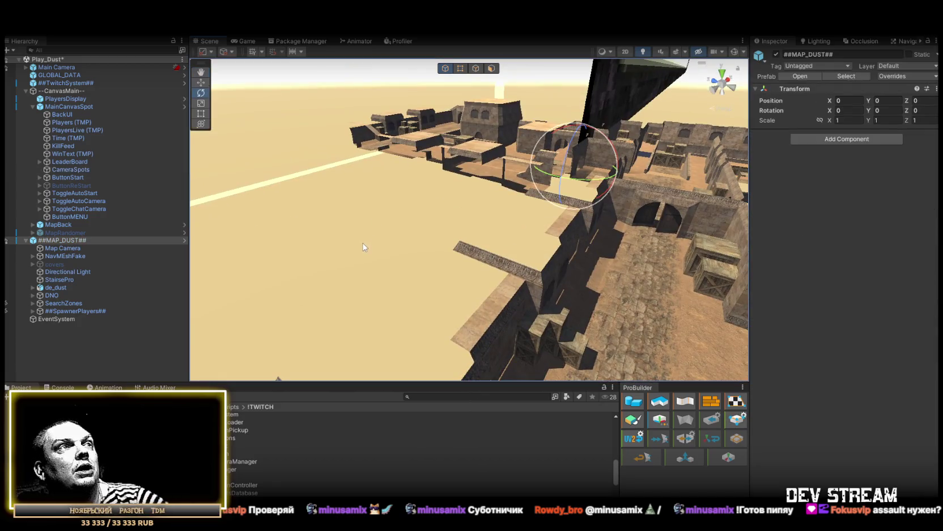
{"action": "left_click", "coordinate": [295, 243]}
{"action": "scroll", "coordinate": [857, 367], "scroll_direction": "down", "scroll_amount": 2}
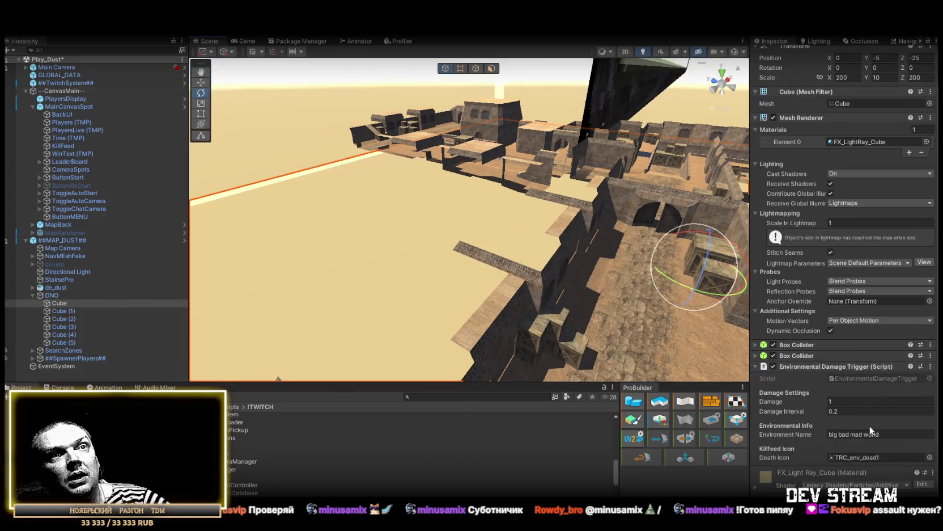
{"action": "left_click", "coordinate": [864, 457]}
{"action": "double_click", "coordinate": [851, 457]}
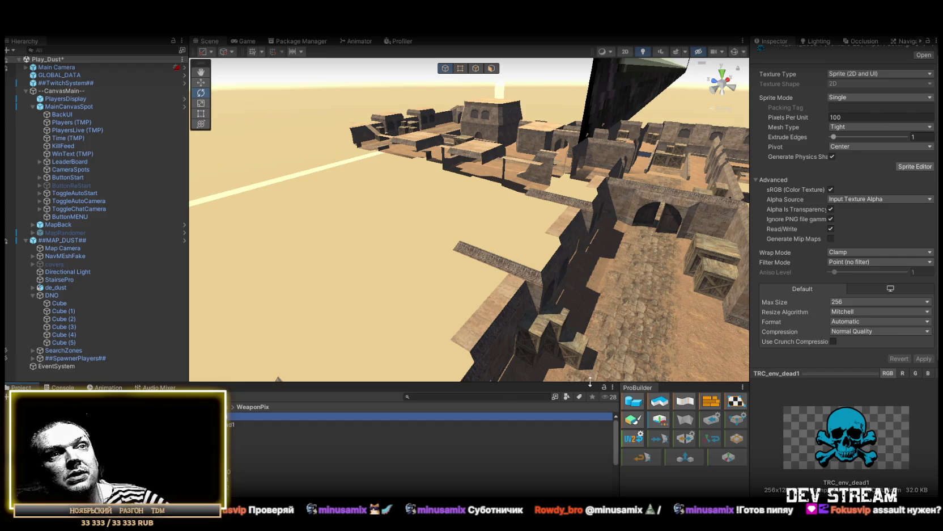
{"action": "left_click_drag", "start_coordinate": [590, 306], "coordinate": [617, 313]}
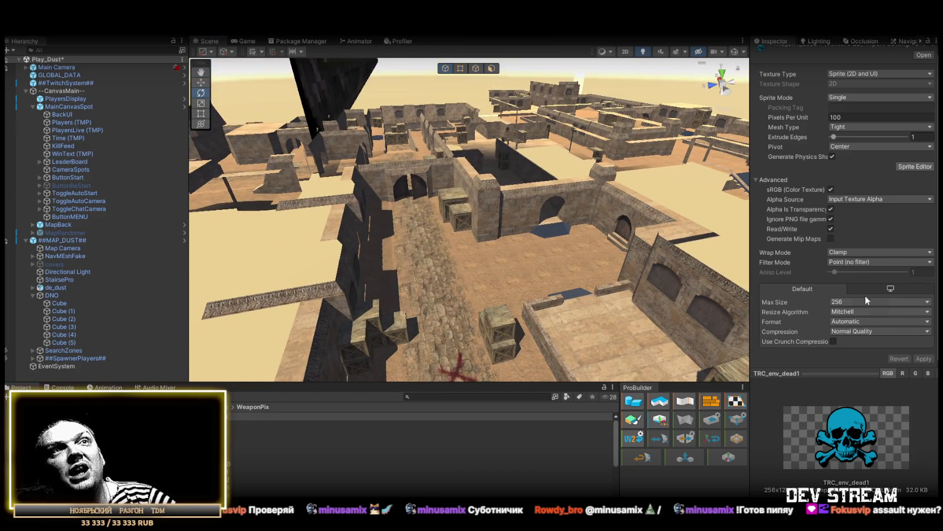
Reselect the DNO floor Cube and scroll to its Environmental Damage Trigger (damage 1 every 0.2 s)
{"action": "left_click", "coordinate": [91, 304]}
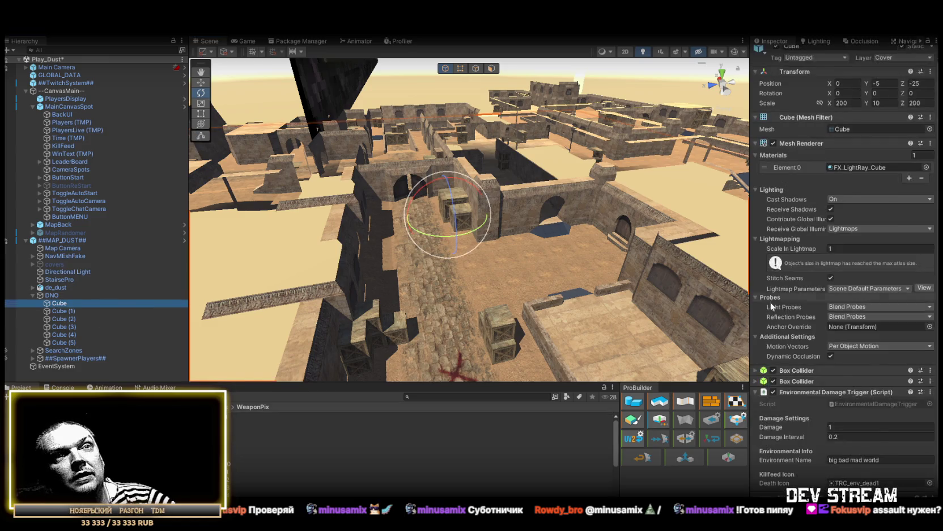
{"action": "scroll", "coordinate": [869, 406], "scroll_direction": "down", "scroll_amount": 2}
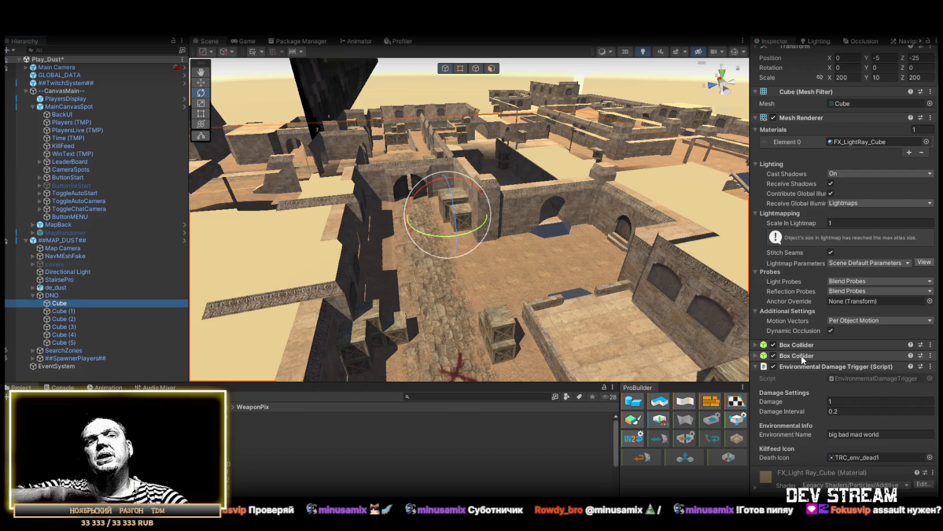
{"action": "mouse_move", "coordinate": [510, 213]}
{"action": "left_mouse_down"}
{"action": "mouse_move", "coordinate": [547, 209]}
{"action": "mouse_move", "coordinate": [592, 223]}
{"action": "left_mouse_up"}
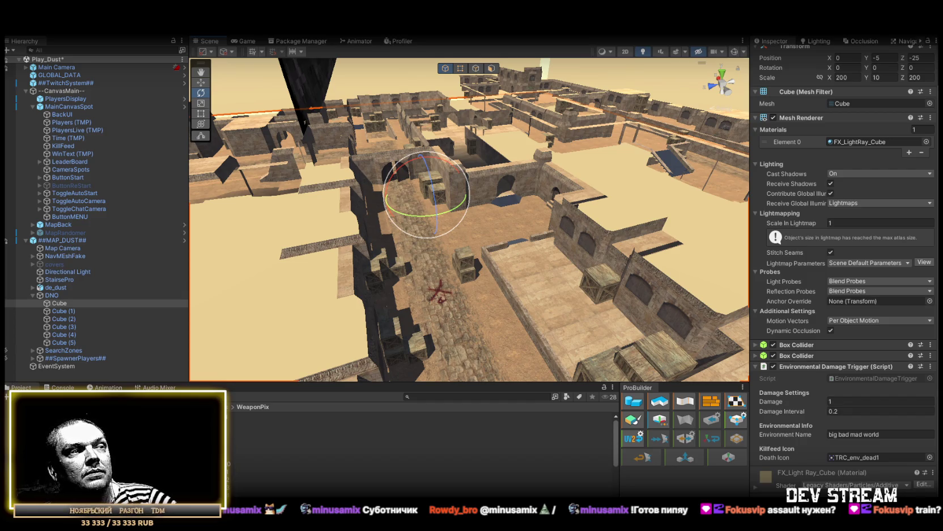
Orbit and zoom the Scene view to see the whole Dust map
{"action": "left_click_drag", "start_coordinate": [441, 170], "coordinate": [529, 237]}
{"action": "scroll", "coordinate": [529, 237], "scroll_direction": "up", "scroll_amount": 3}
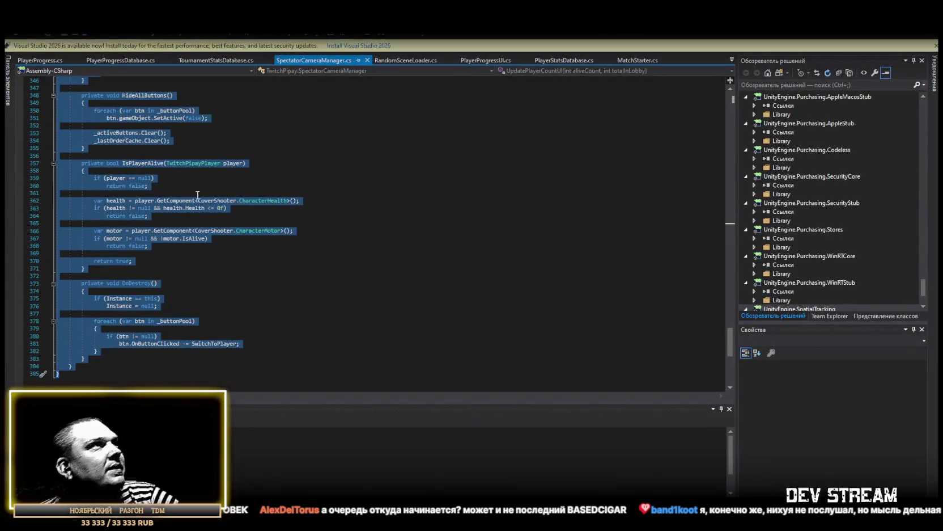
Paste the new 478-line SpectatorCameraManager code over the old, save it, and return to Unity
{"action": "left_click", "coordinate": [125, 365]}
{"action": "scroll", "coordinate": [199, 350], "scroll_direction": "down", "scroll_amount": 3}
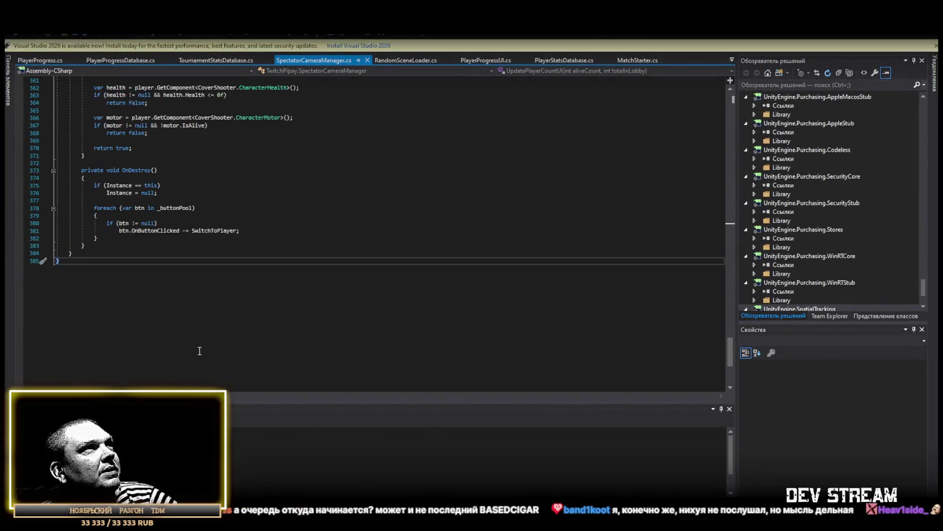
{"action": "key", "text": "ctrl+a"}
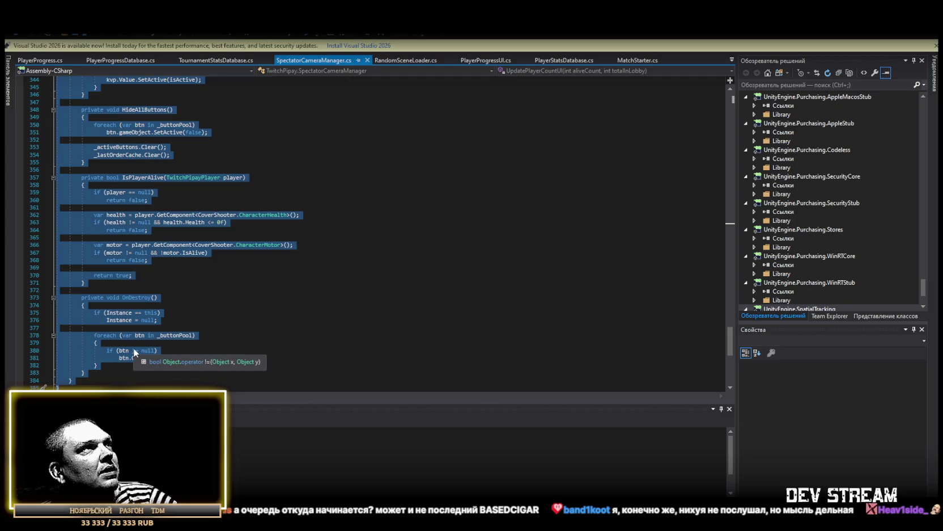
{"action": "key", "text": "ctrl+v"}
{"action": "key", "text": "ctrl+s"}
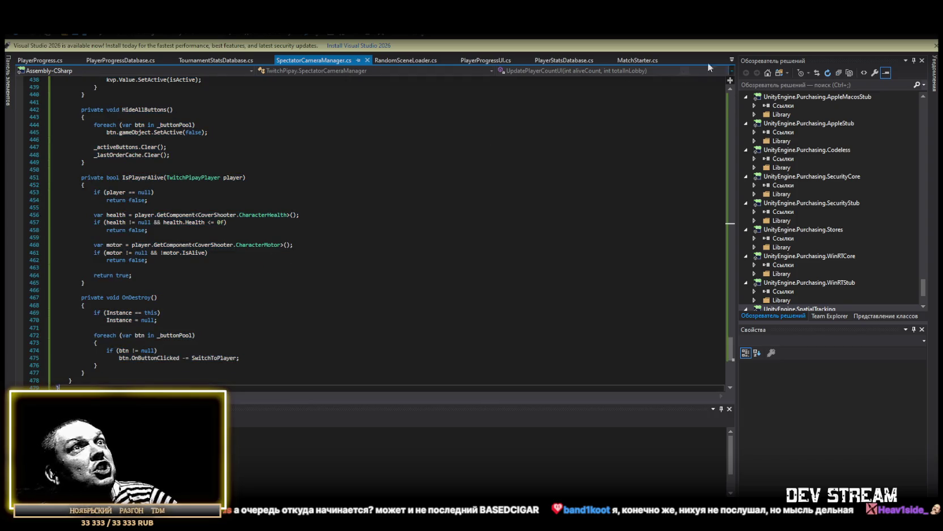
{"action": "key", "text": "alt+Tab"}
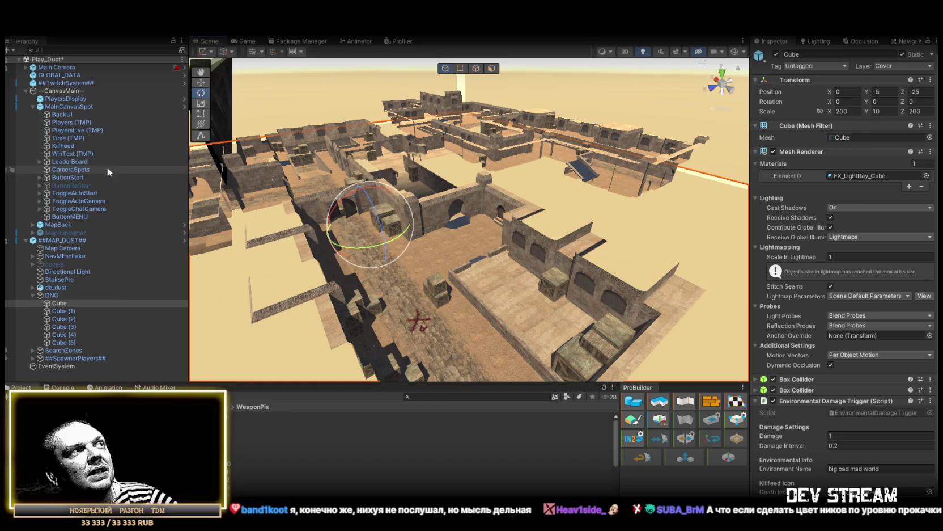
Open the MainCanvasSpot prefab and delete its ButtonReStart object
{"action": "left_click", "coordinate": [53, 108]}
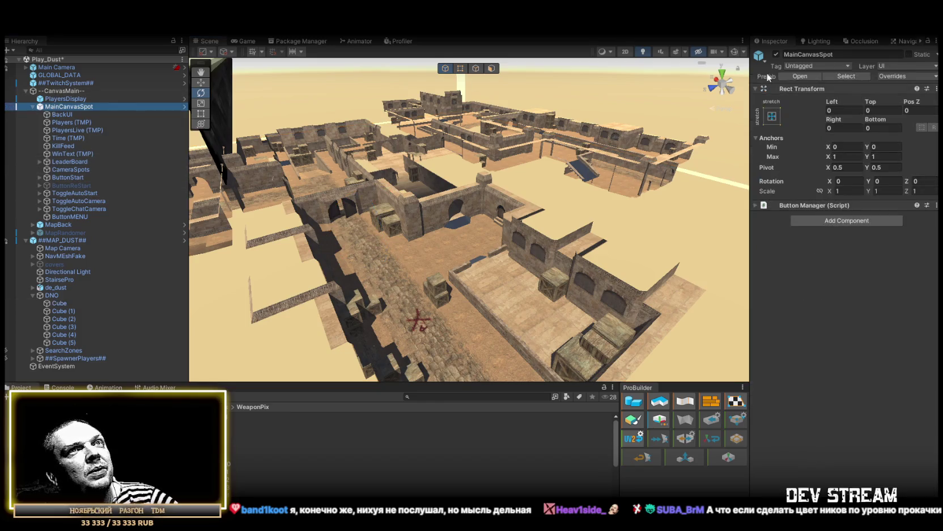
{"action": "left_click", "coordinate": [184, 106]}
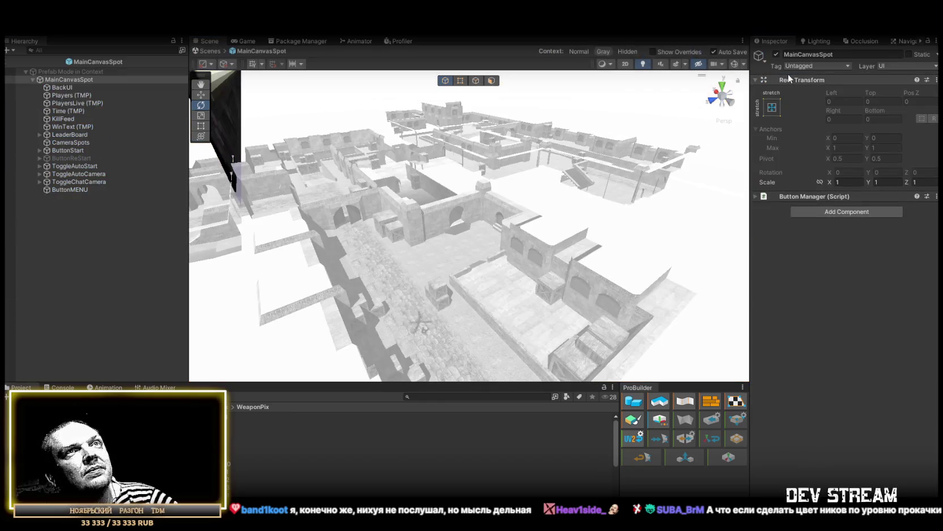
{"action": "left_click", "coordinate": [90, 158]}
{"action": "key", "text": "Delete"}
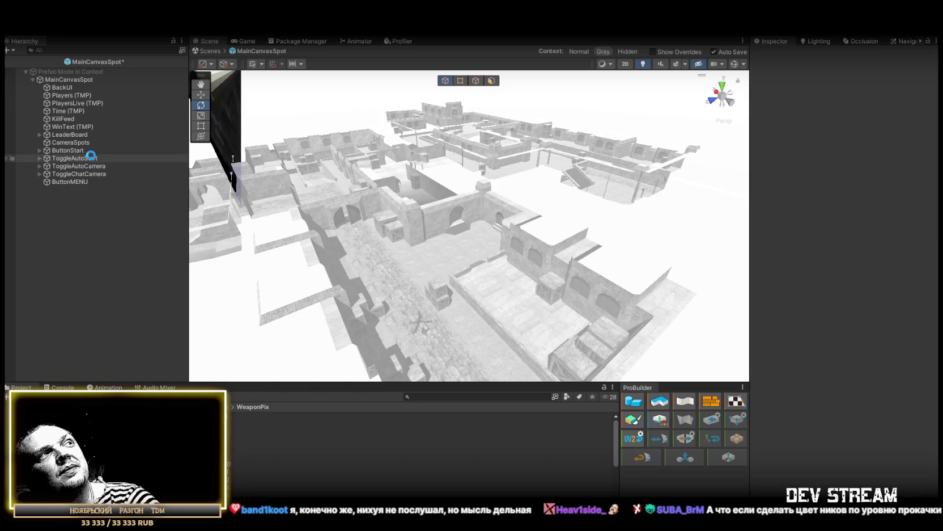
Inspect the CameraSpots camera manager's Join Notification Container slot, then the KillFeed object
{"action": "left_click", "coordinate": [76, 142]}
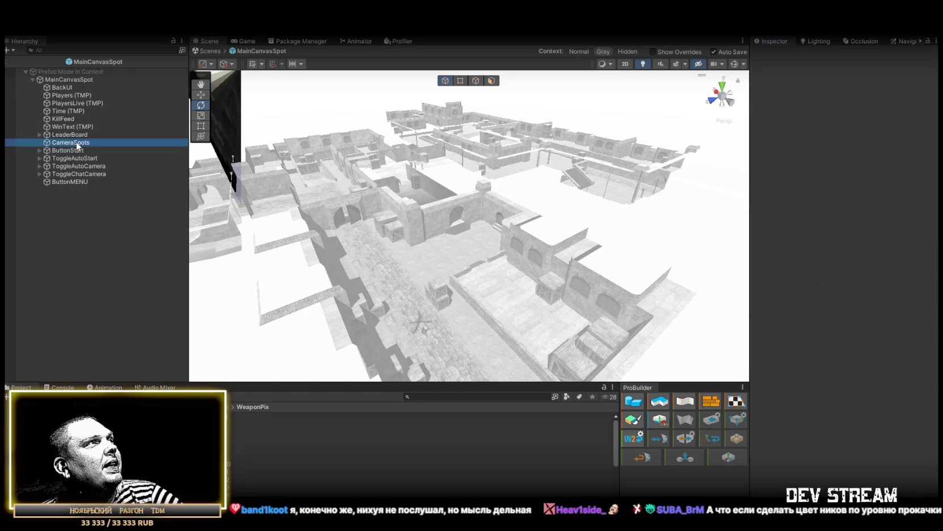
{"action": "scroll", "coordinate": [862, 252], "scroll_direction": "down", "scroll_amount": 3}
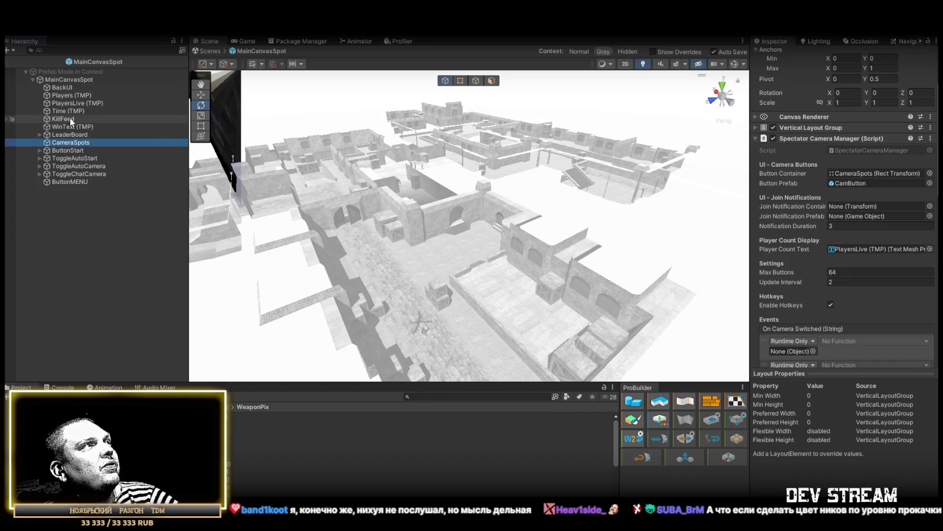
{"action": "left_click_drag", "start_coordinate": [71, 142], "coordinate": [854, 209]}
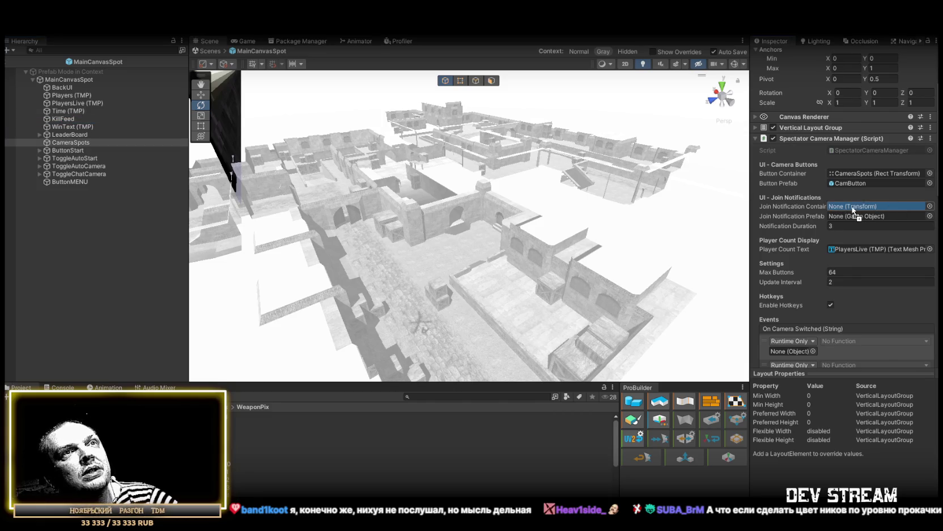
{"action": "left_click", "coordinate": [66, 119]}
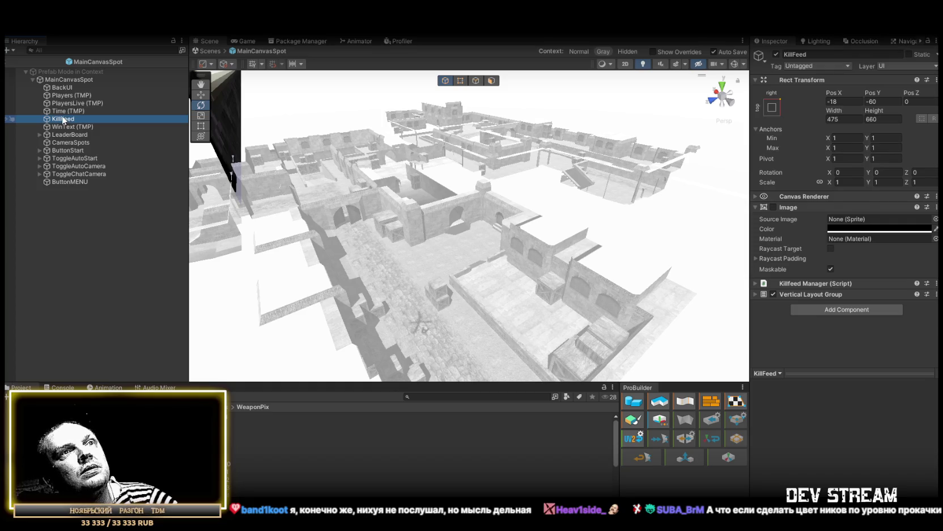
Expand and collapse the KillFeed's Vertical Layout Group settings
{"action": "left_click", "coordinate": [756, 294]}
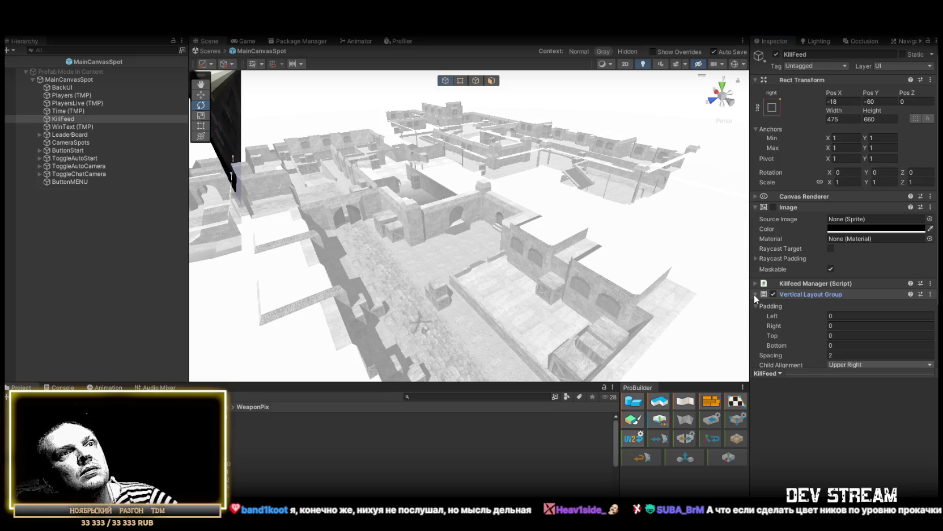
{"action": "scroll", "coordinate": [761, 292], "scroll_direction": "down", "scroll_amount": 3}
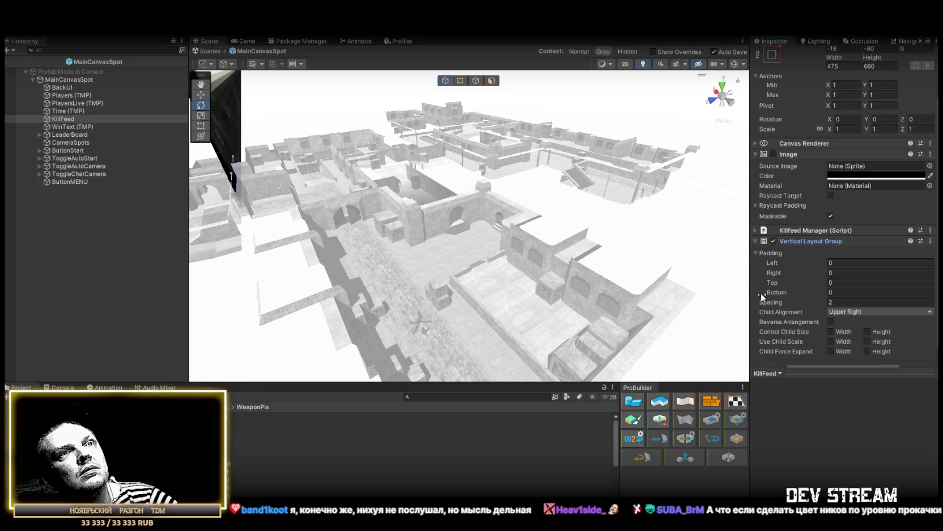
{"action": "left_click", "coordinate": [754, 240]}
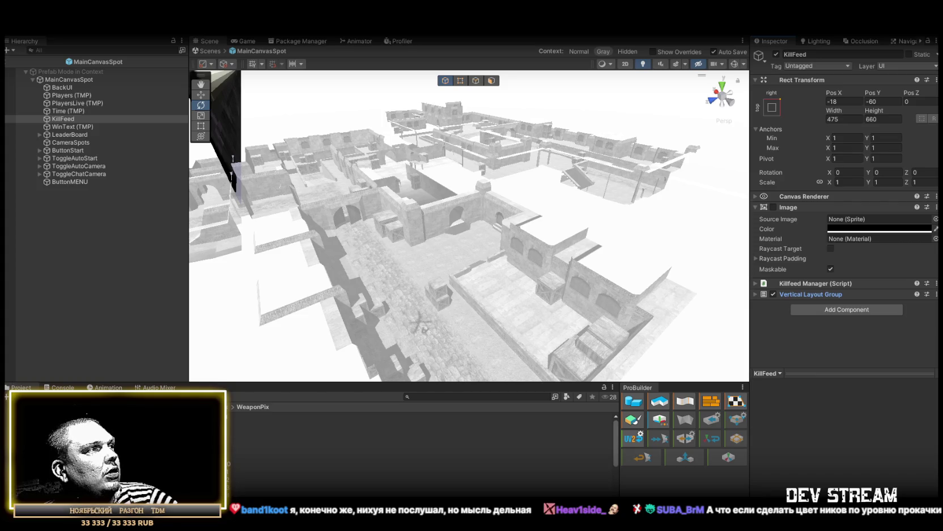
Duplicate the KillfeedEntry prefab in the Prefabs folder and select the copy, Entryfeed
{"action": "left_click", "coordinate": [34, 459]}
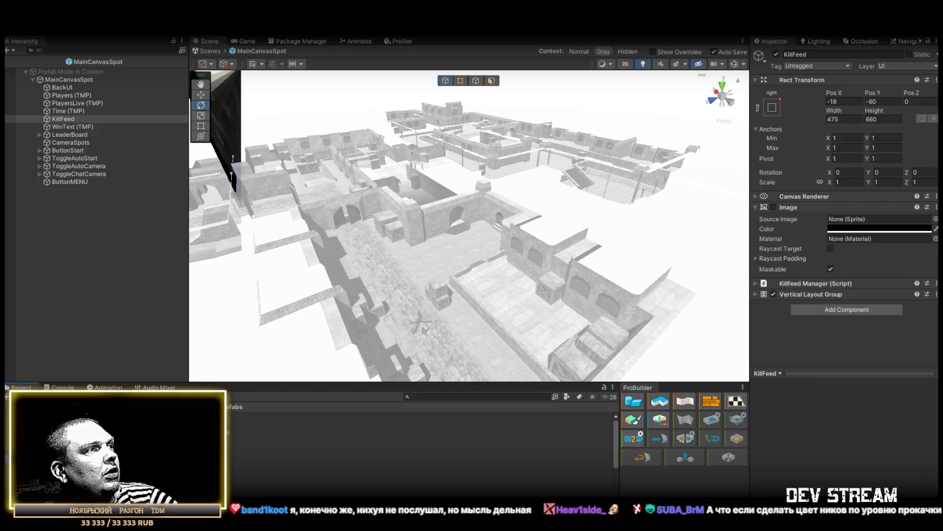
{"action": "scroll", "coordinate": [275, 454], "scroll_direction": "down", "scroll_amount": 3}
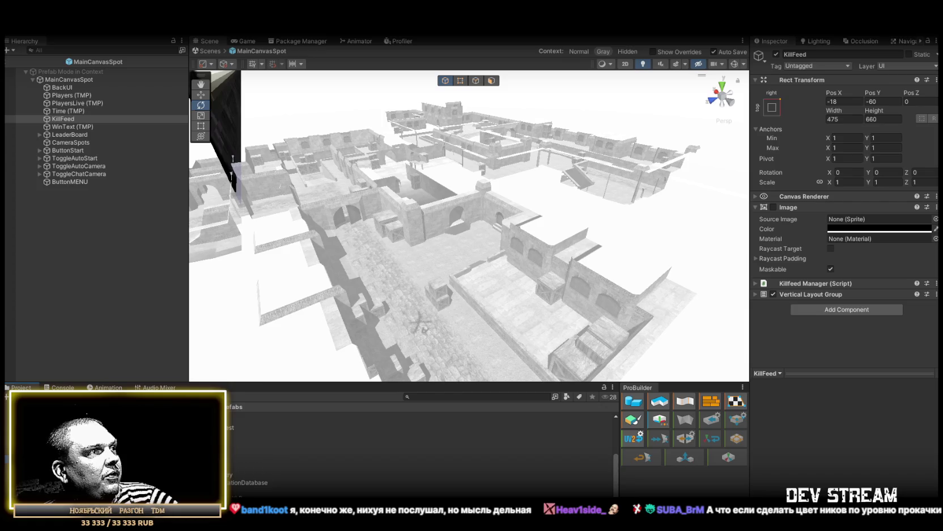
{"action": "left_click", "coordinate": [273, 466]}
{"action": "key", "text": "ctrl+d"}
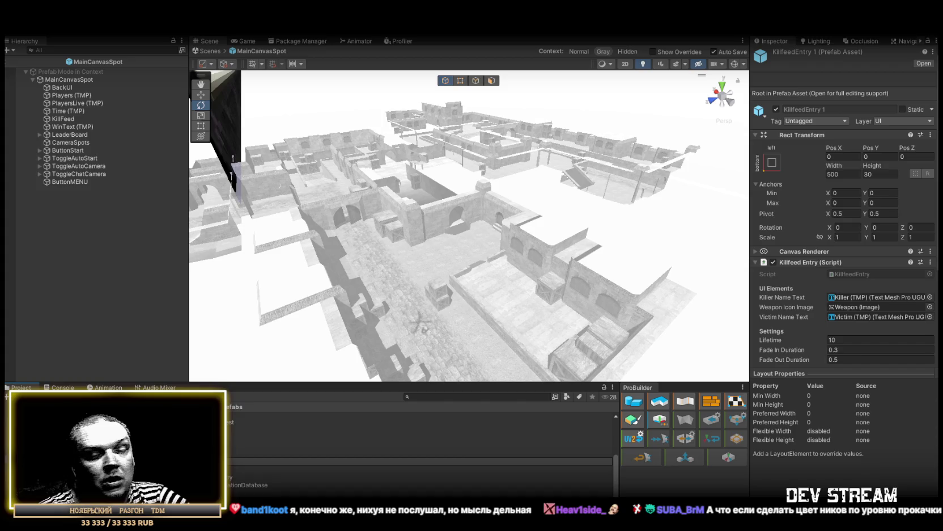
{"action": "left_click", "coordinate": [284, 461]}
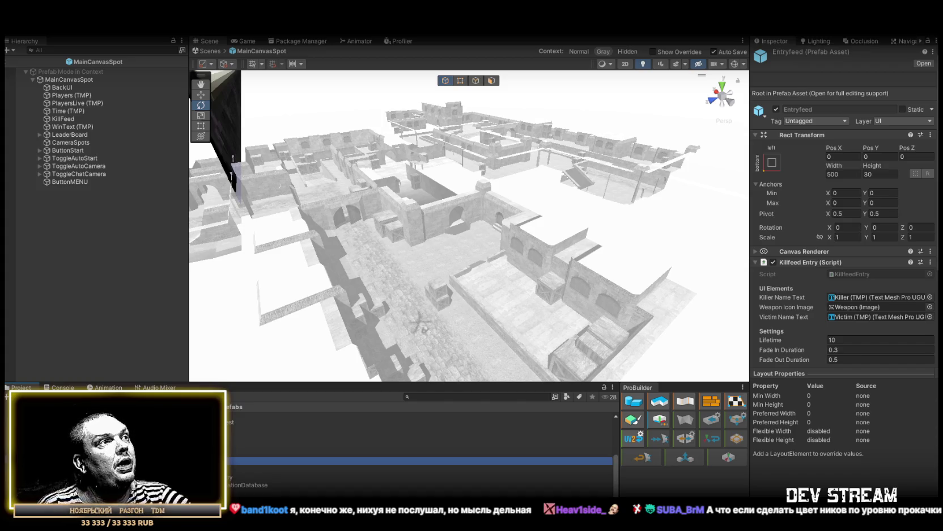
Open the Entryfeed prefab and delete its Killer and Weapon children
{"action": "double_click", "coordinate": [243, 460]}
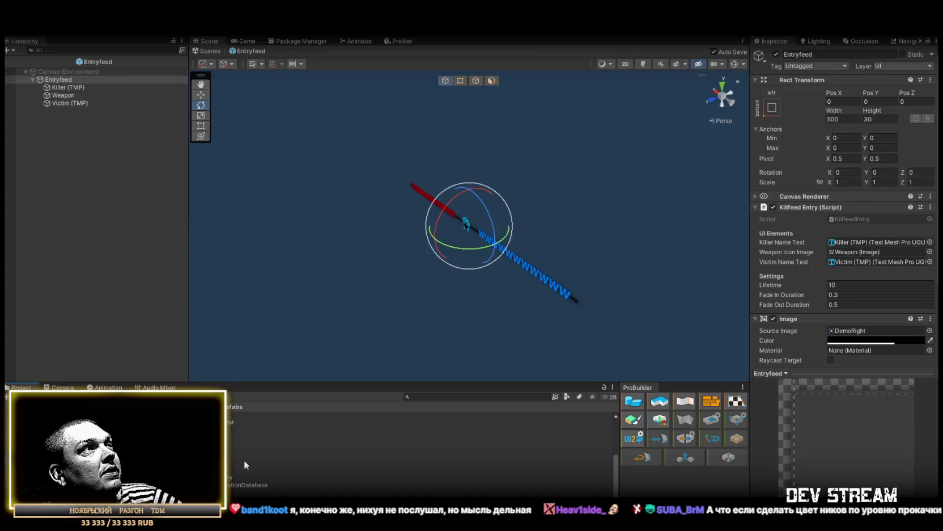
{"action": "left_click", "coordinate": [63, 103]}
{"action": "left_click_drag", "start_coordinate": [408, 178], "coordinate": [505, 173]}
{"action": "left_click", "coordinate": [61, 87]}
{"action": "left_click", "coordinate": [60, 94], "text": "ctrl"}
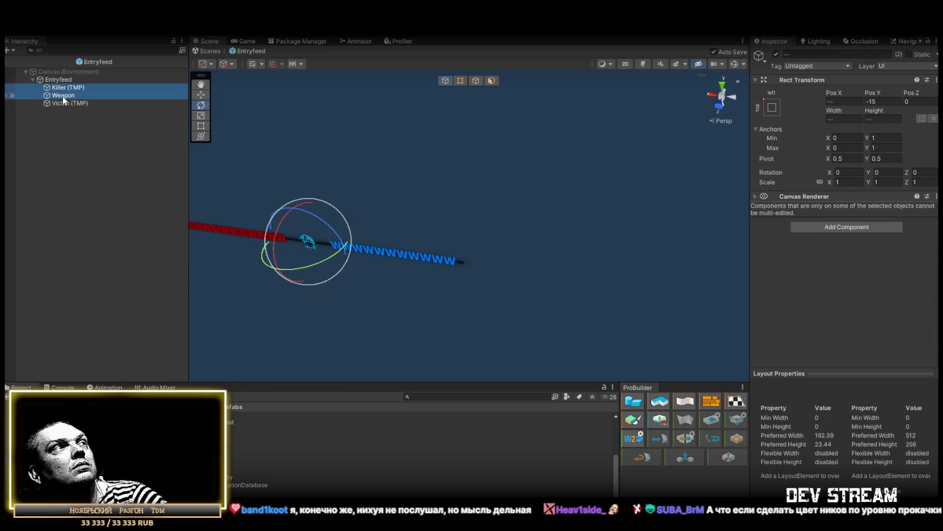
{"action": "key", "text": "Delete"}
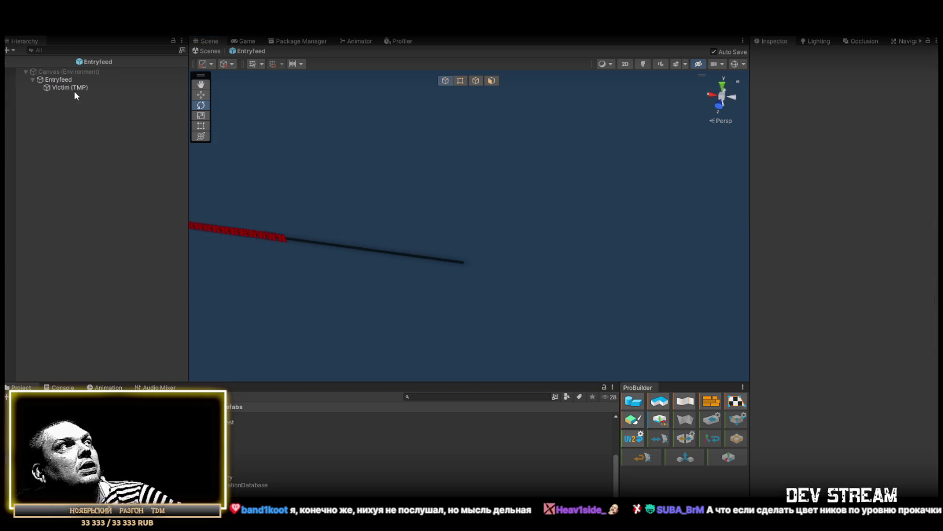
Frame the Victim text and check the Entryfeed root's Fade In Duration setting
{"action": "left_click", "coordinate": [58, 88]}
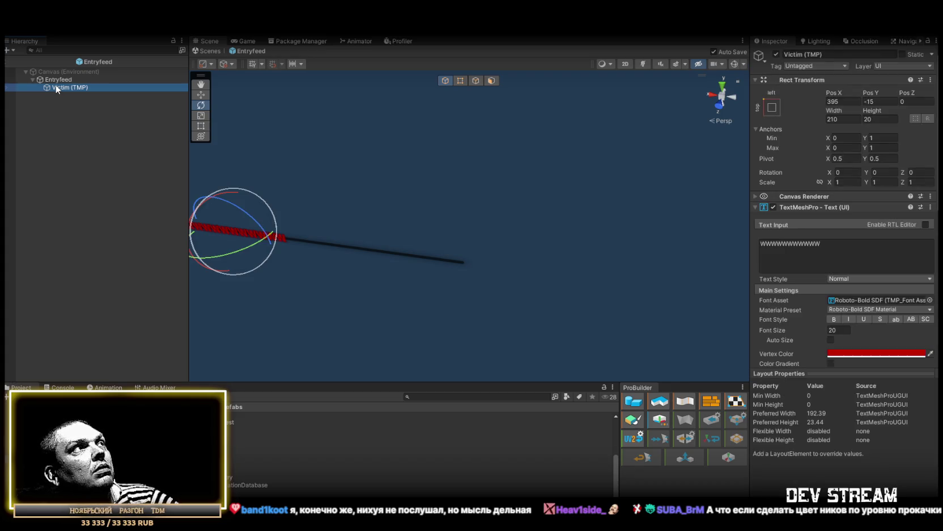
{"action": "double_click", "coordinate": [57, 89]}
{"action": "left_click", "coordinate": [64, 80]}
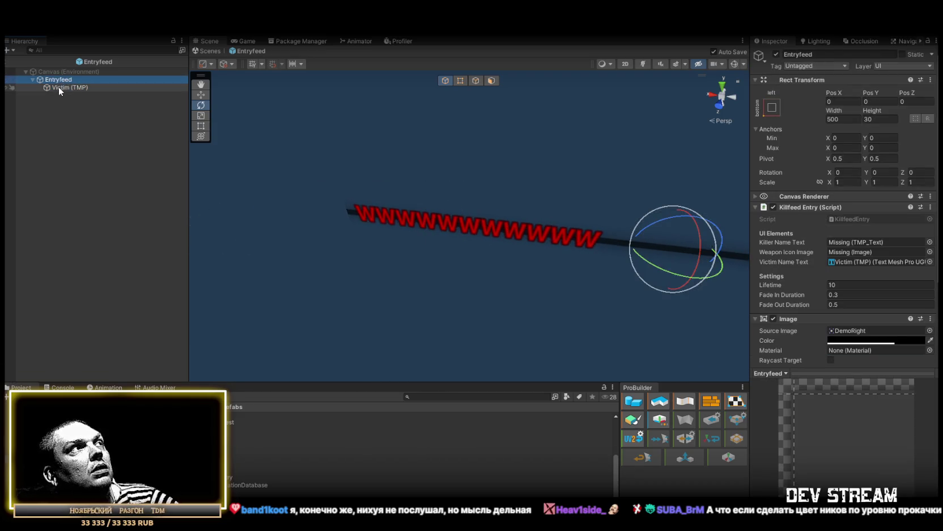
{"action": "left_click", "coordinate": [59, 88]}
{"action": "mouse_move", "coordinate": [320, 209]}
{"action": "left_mouse_down"}
{"action": "mouse_move", "coordinate": [406, 196]}
{"action": "mouse_move", "coordinate": [360, 189]}
{"action": "mouse_move", "coordinate": [407, 186]}
{"action": "mouse_move", "coordinate": [368, 187]}
{"action": "left_mouse_up"}
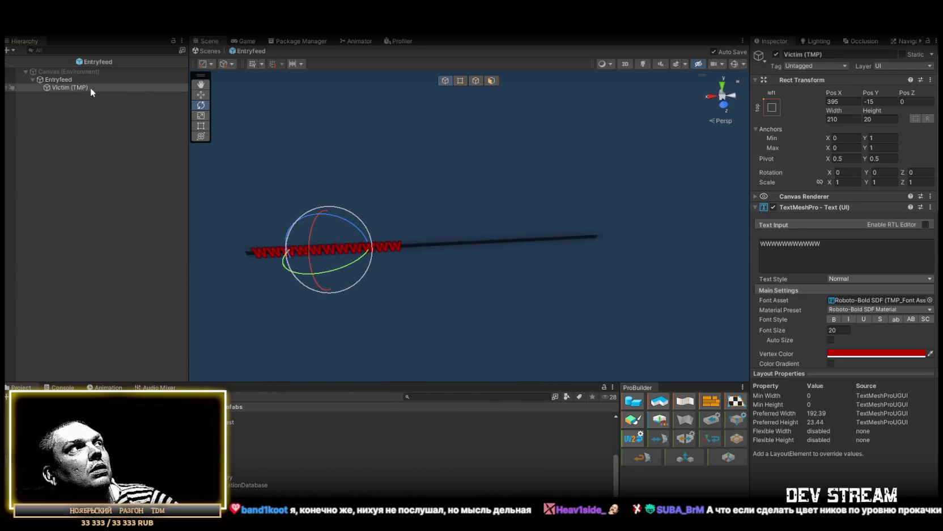
{"action": "left_click", "coordinate": [58, 79]}
{"action": "left_click", "coordinate": [832, 296]}
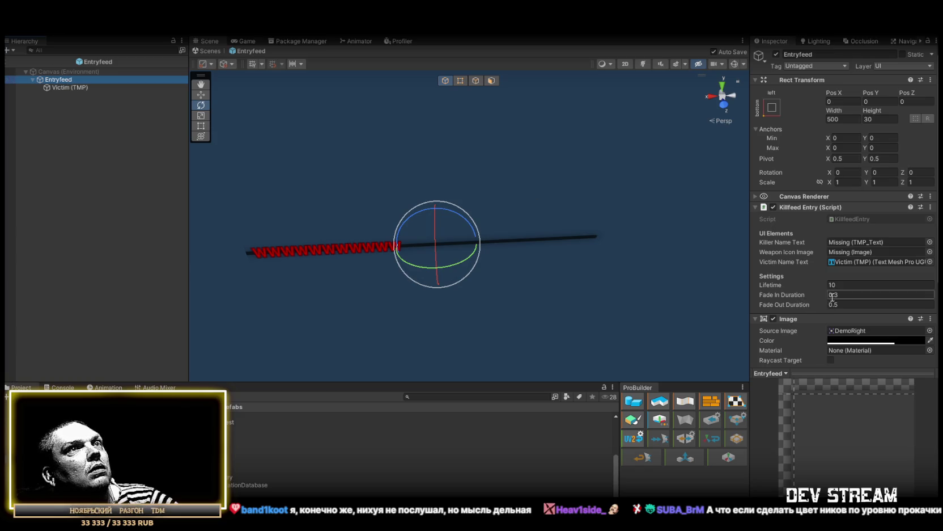
{"action": "scroll", "coordinate": [832, 296], "scroll_direction": "down", "scroll_amount": 2}
{"action": "scroll", "coordinate": [829, 291], "scroll_direction": "down", "scroll_amount": 2}
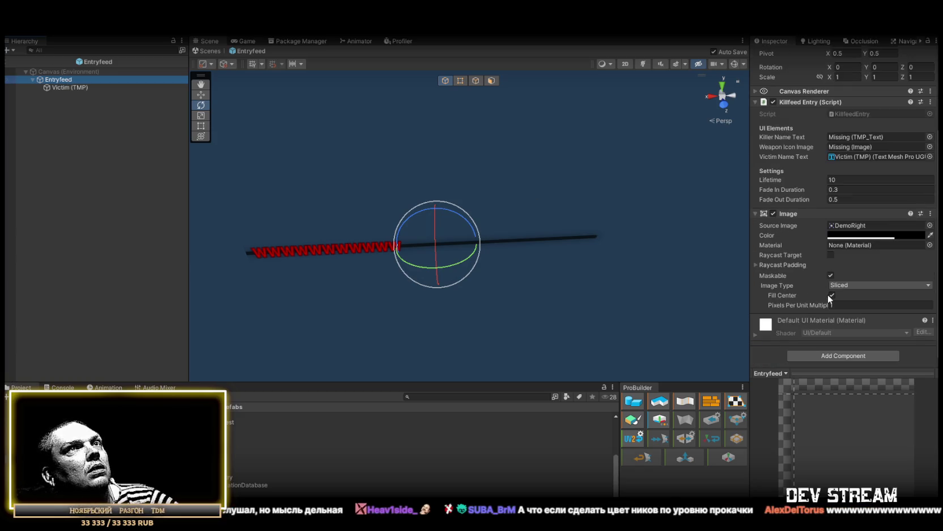
Slide the Victim (TMP) text toward the bar's right end with the Move tool
{"action": "left_click", "coordinate": [77, 88]}
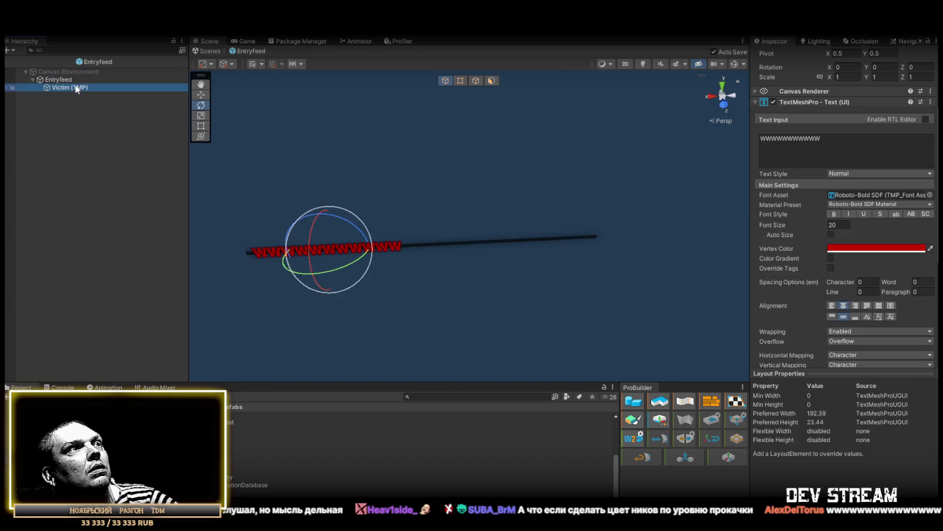
{"action": "key", "text": "w"}
{"action": "left_click_drag", "start_coordinate": [351, 243], "coordinate": [540, 253]}
{"action": "mouse_move", "coordinate": [806, 218]}
{"action": "left_mouse_down"}
{"action": "mouse_move", "coordinate": [625, 171]}
{"action": "mouse_move", "coordinate": [307, 181]}
{"action": "mouse_move", "coordinate": [479, 225]}
{"action": "mouse_move", "coordinate": [560, 202]}
{"action": "mouse_move", "coordinate": [436, 200]}
{"action": "mouse_move", "coordinate": [445, 205]}
{"action": "left_mouse_up"}
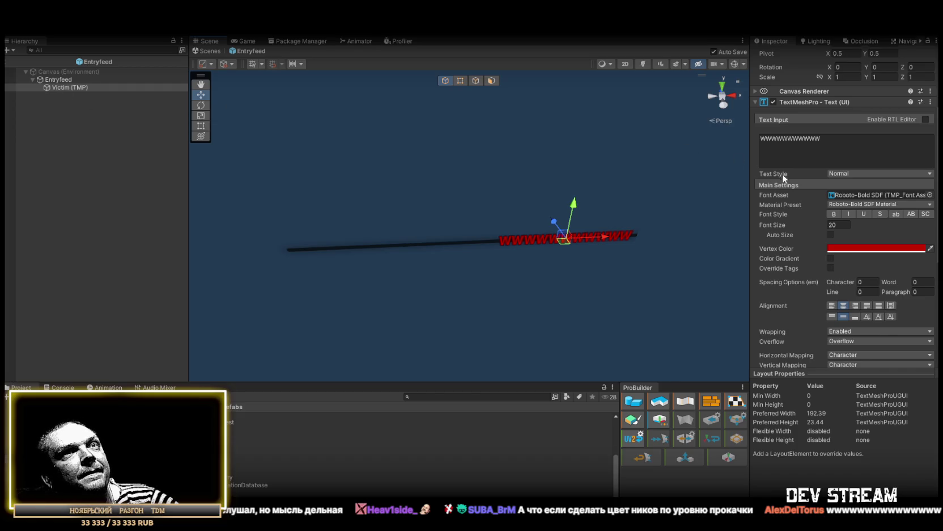
{"action": "scroll", "coordinate": [833, 131], "scroll_direction": "up", "scroll_amount": 3}
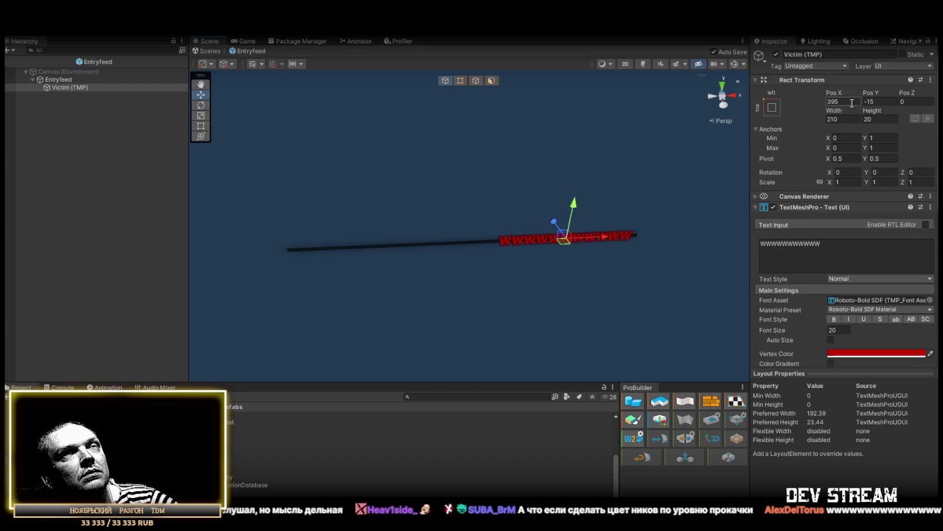
Widen the Victim text box and set its pivot X to 1
{"action": "left_click", "coordinate": [735, 64]}
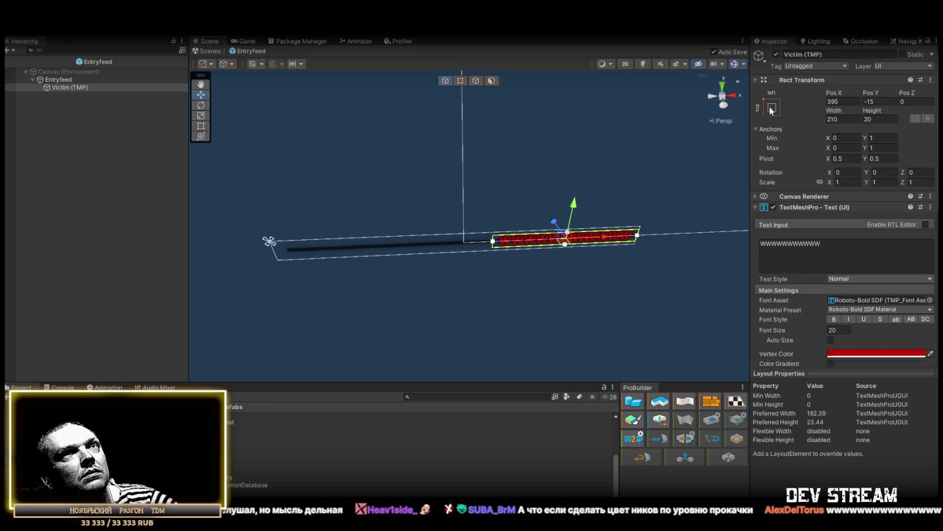
{"action": "mouse_move", "coordinate": [836, 115]}
{"action": "left_mouse_down"}
{"action": "mouse_move", "coordinate": [907, 130]}
{"action": "mouse_move", "coordinate": [56, 159]}
{"action": "mouse_move", "coordinate": [165, 175]}
{"action": "mouse_move", "coordinate": [744, 208]}
{"action": "left_mouse_up"}
{"action": "left_click", "coordinate": [887, 159]}
{"action": "type", "text": "1"}
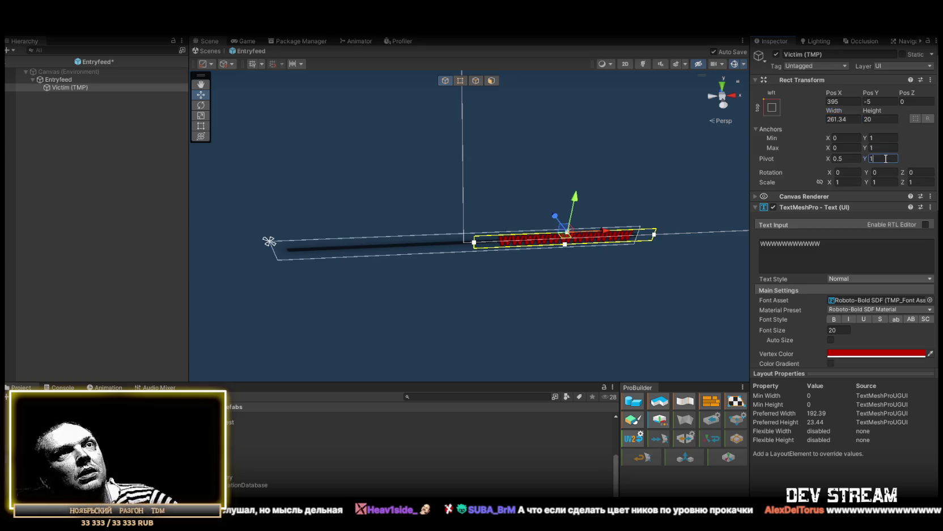
{"action": "left_click_drag", "start_coordinate": [875, 159], "coordinate": [869, 159]}
{"action": "type", "text": "0.5"}
{"action": "left_click", "coordinate": [856, 159]}
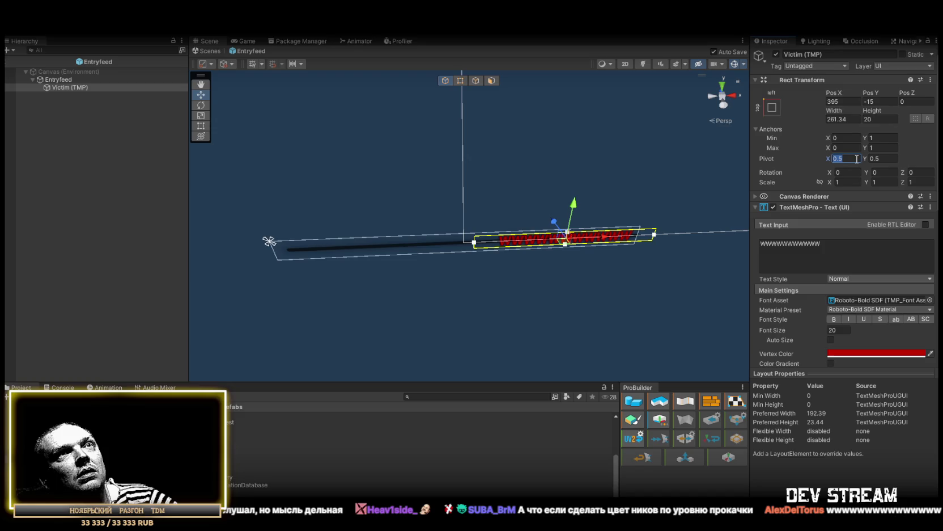
{"action": "type", "text": "1"}
{"action": "left_click", "coordinate": [850, 101]}
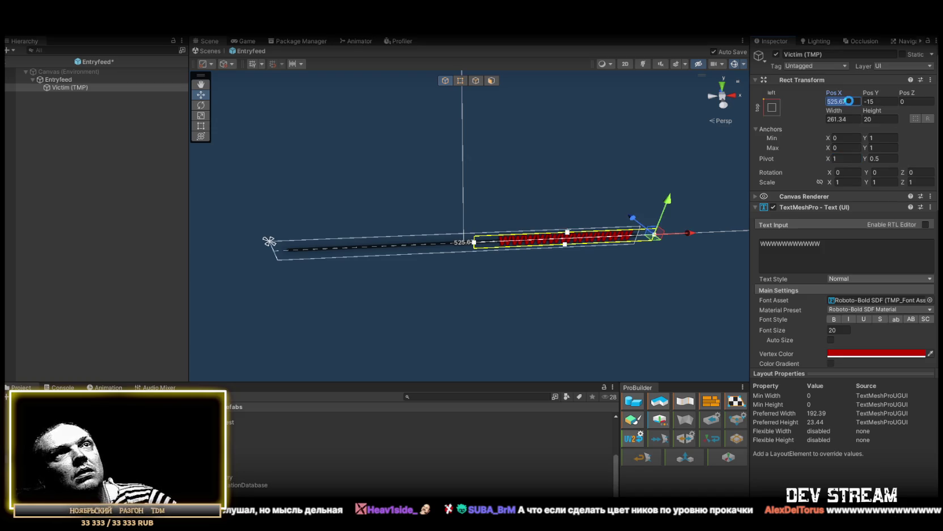
Anchor Victim right-middle at Pos X -12, width 480, and right-align its text
{"action": "left_click", "coordinate": [771, 107]}
{"action": "left_click", "coordinate": [847, 206]}
{"action": "left_click", "coordinate": [847, 101]}
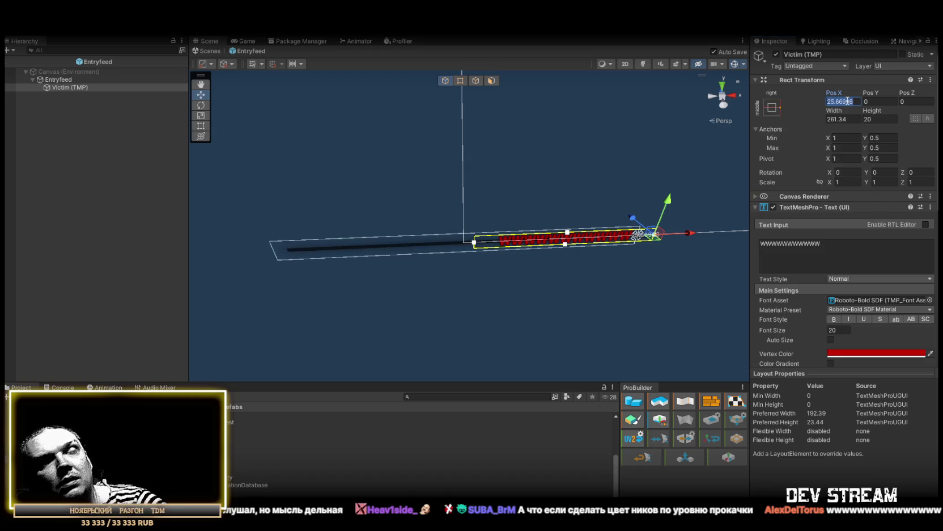
{"action": "type", "text": "0"}
{"action": "key", "text": "BackSpace"}
{"action": "type", "text": "12"}
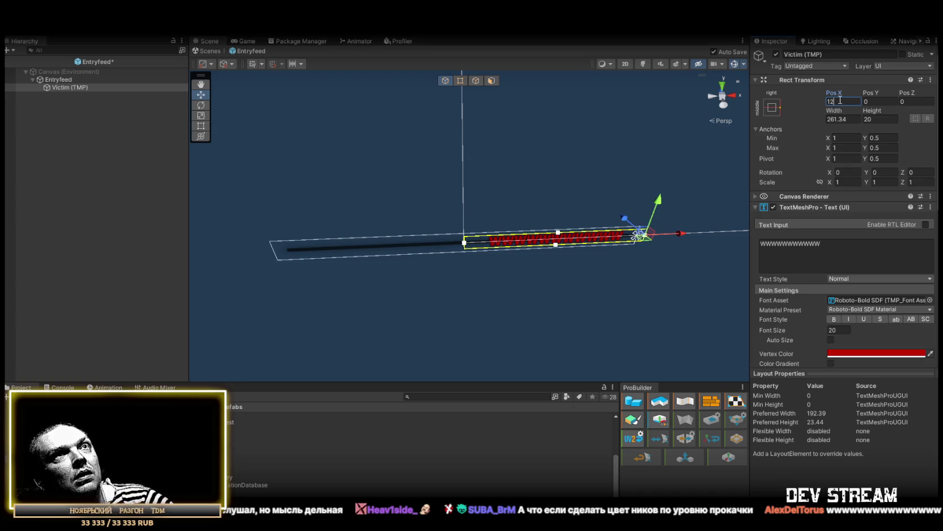
{"action": "key", "text": "Home"}
{"action": "type", "text": "-"}
{"action": "left_click", "coordinate": [842, 119]}
{"action": "type", "text": "431.7"}
{"action": "type", "text": "483.7"}
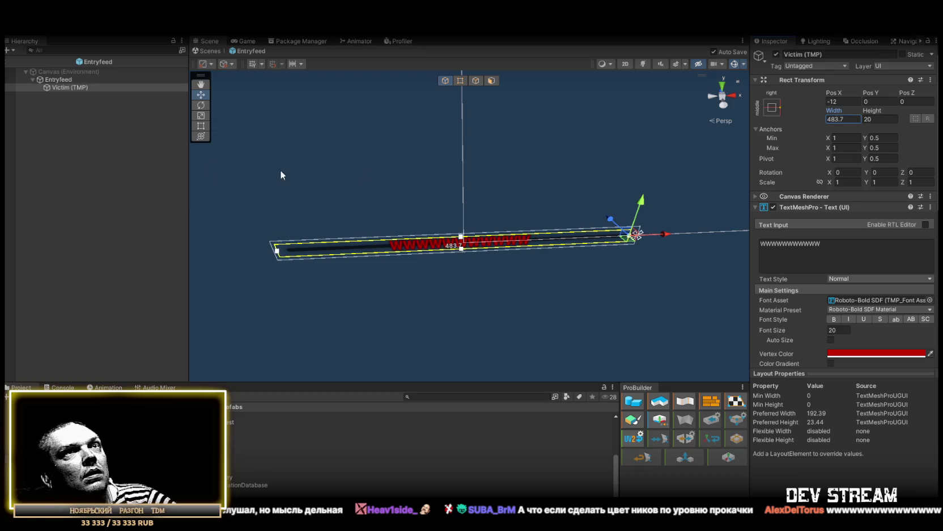
{"action": "left_click_drag", "start_coordinate": [836, 119], "coordinate": [846, 119]}
{"action": "type", "text": "0"}
{"action": "scroll", "coordinate": [860, 303], "scroll_direction": "down", "scroll_amount": 4}
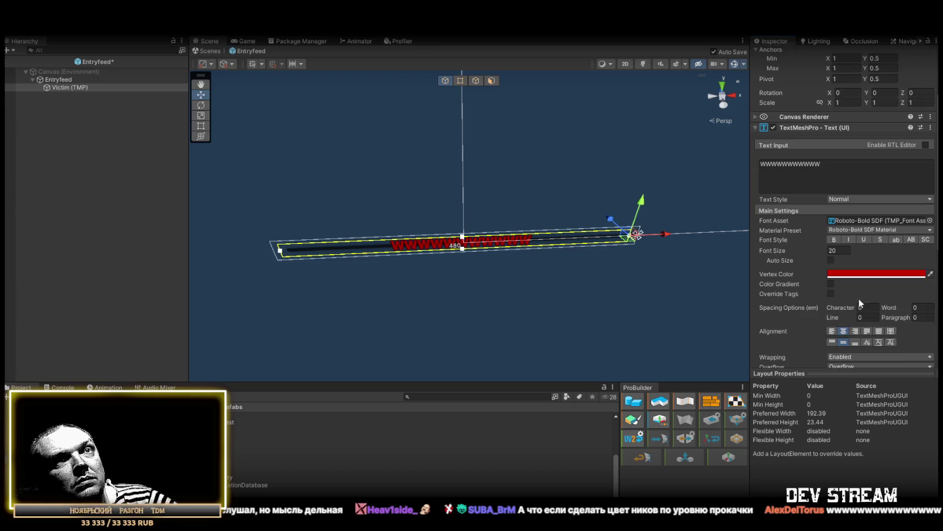
{"action": "left_click", "coordinate": [855, 332]}
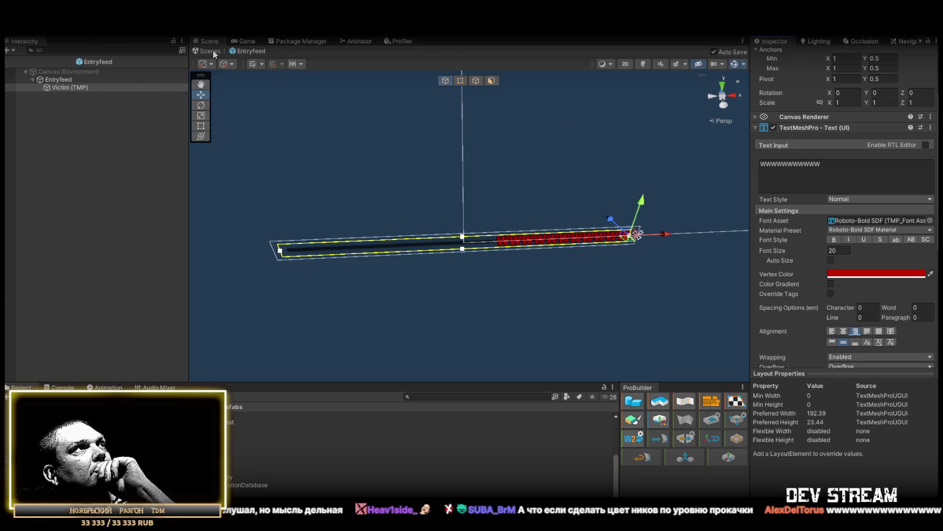
Rename the Victim text object to JoinName (TMP) and exit the Entryfeed prefab
{"action": "left_click", "coordinate": [69, 87]}
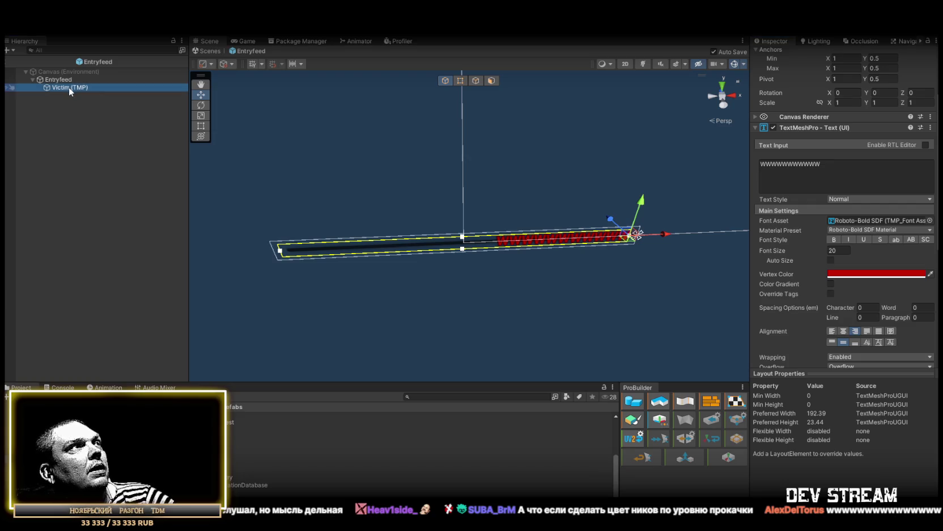
{"action": "left_click", "coordinate": [68, 87]}
{"action": "double_click", "coordinate": [62, 87]}
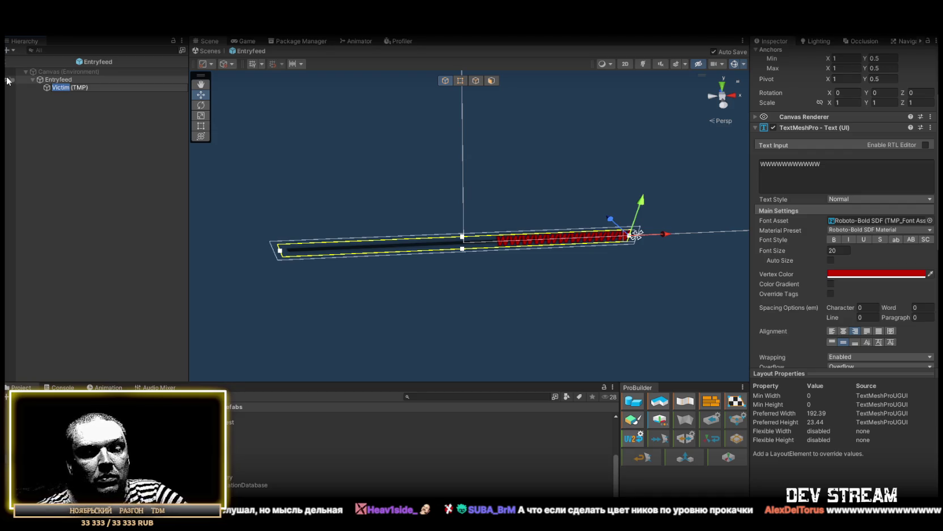
{"action": "type", "text": "ОщштТфыу"}
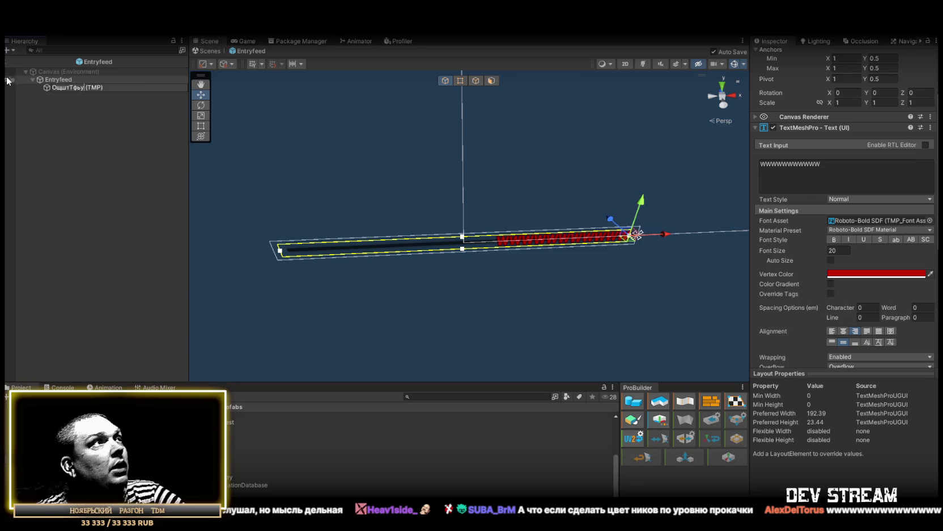
{"action": "key", "text": "BackSpace"}
{"action": "key", "text": "BackSpace"}
{"action": "key", "text": "BackSpace"}
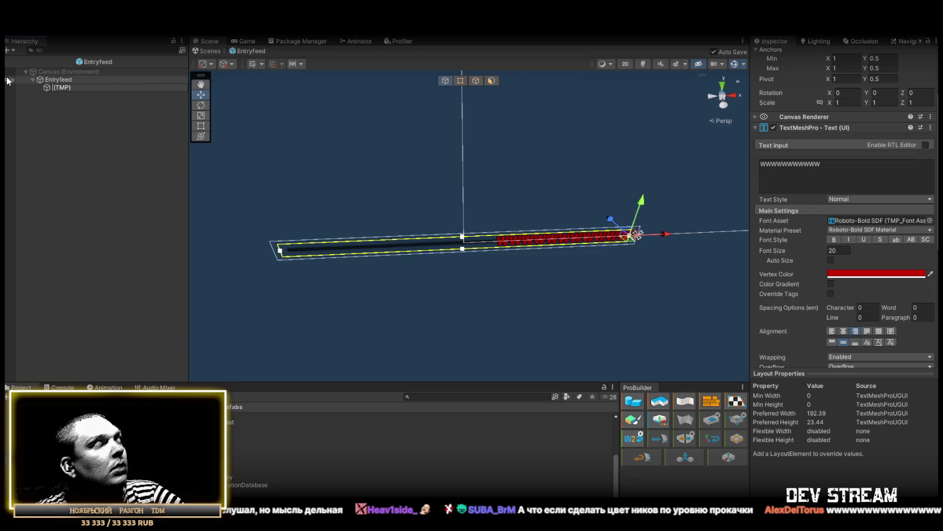
{"action": "type", "text": "JoinNam"}
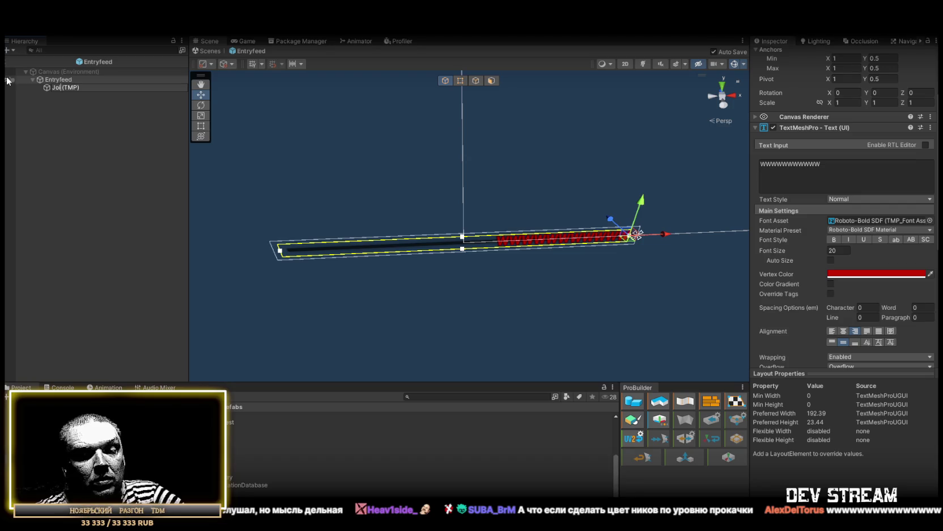
{"action": "type", "text": "e"}
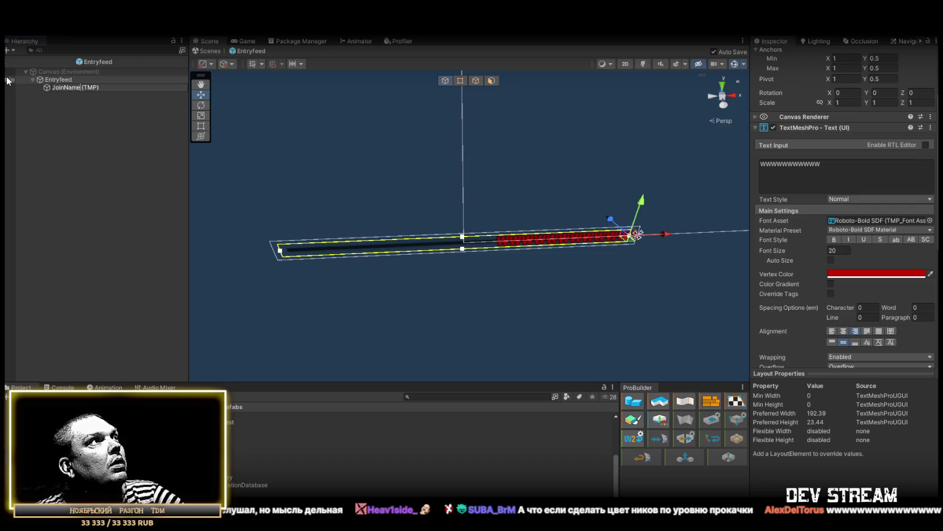
{"action": "key", "text": "Return"}
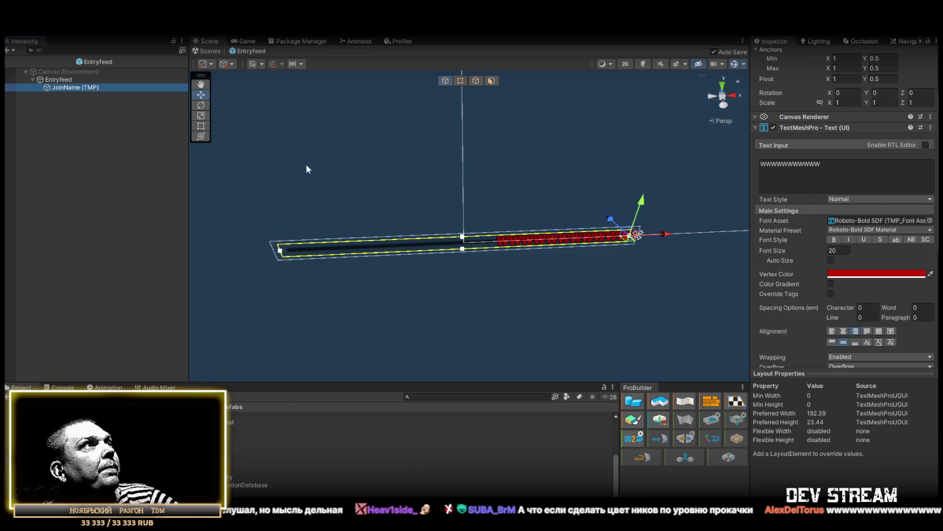
{"action": "left_click", "coordinate": [209, 52]}
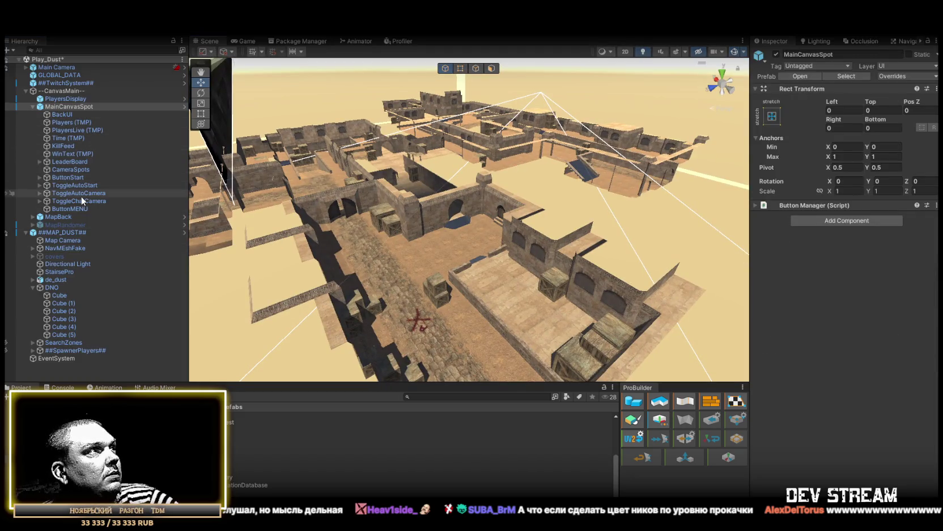
Set CameraSpots' Join Notification Prefab to Entryfeed in MainCanvasSpot, then maximize the Game view
{"action": "left_click", "coordinate": [67, 100]}
{"action": "left_click", "coordinate": [67, 107]}
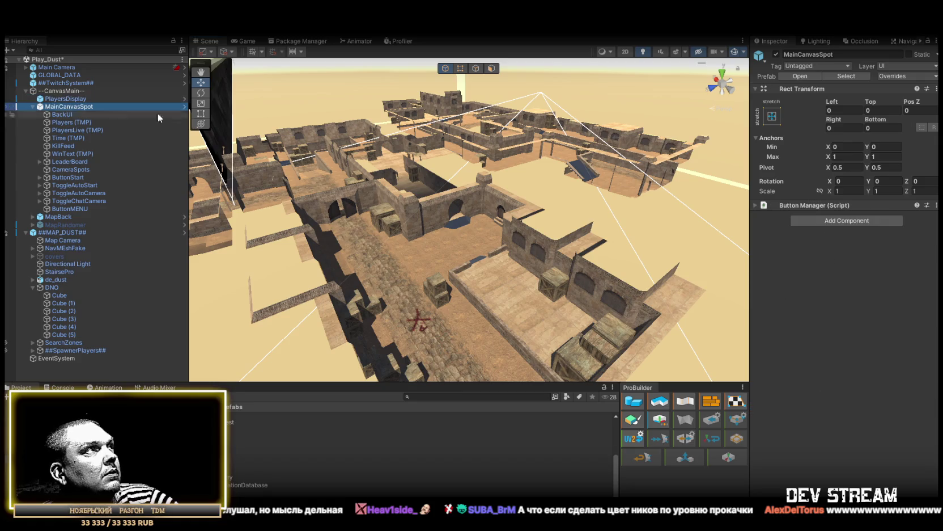
{"action": "left_click", "coordinate": [800, 76]}
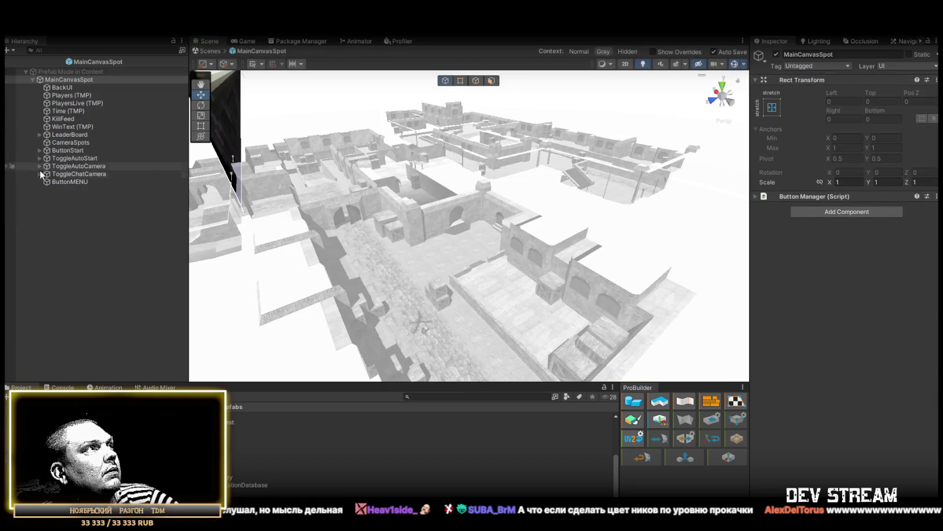
{"action": "left_click", "coordinate": [71, 142]}
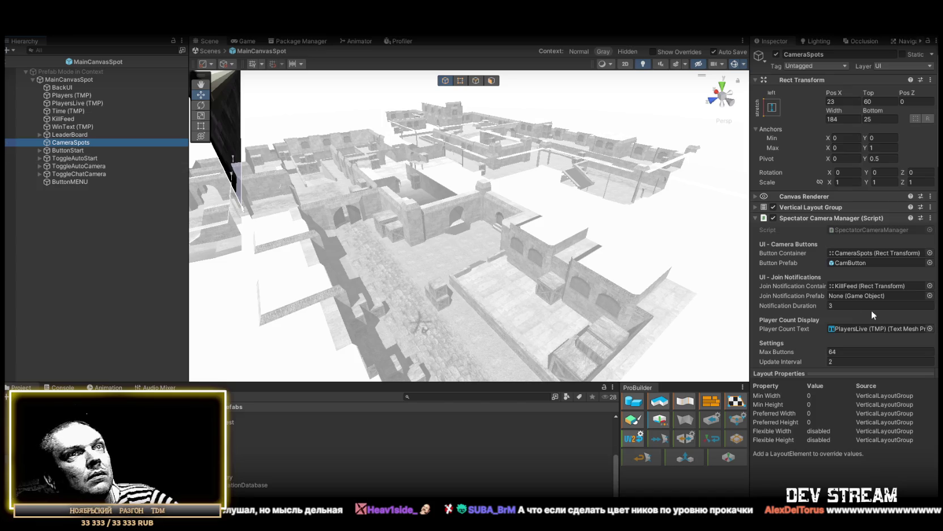
{"action": "scroll", "coordinate": [867, 295], "scroll_direction": "down", "scroll_amount": 5}
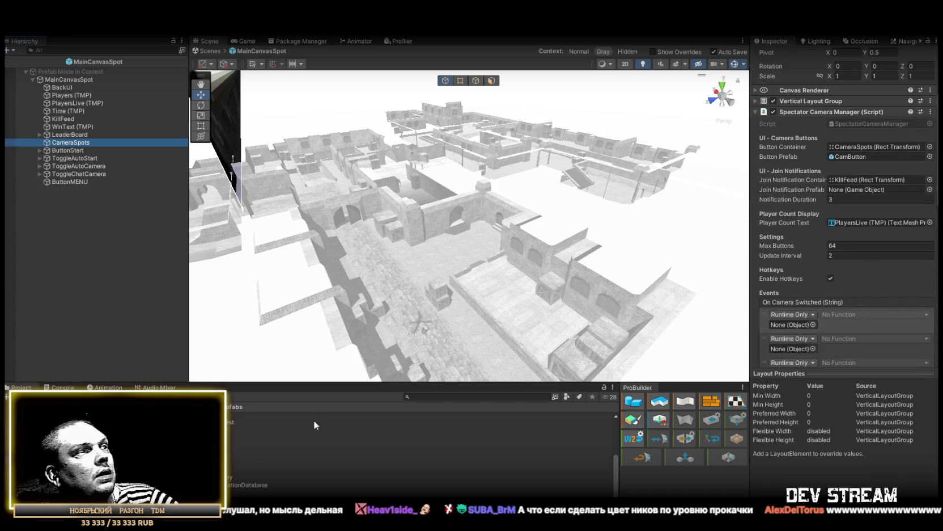
{"action": "mouse_move", "coordinate": [244, 461]}
{"action": "left_mouse_down"}
{"action": "mouse_move", "coordinate": [397, 442]}
{"action": "mouse_move", "coordinate": [737, 306]}
{"action": "mouse_move", "coordinate": [861, 189]}
{"action": "left_mouse_up"}
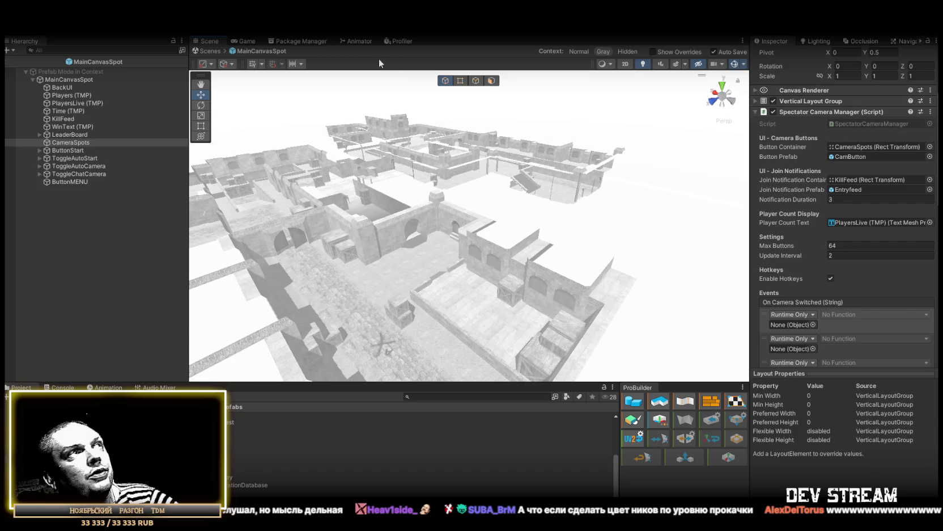
{"action": "left_click", "coordinate": [247, 42]}
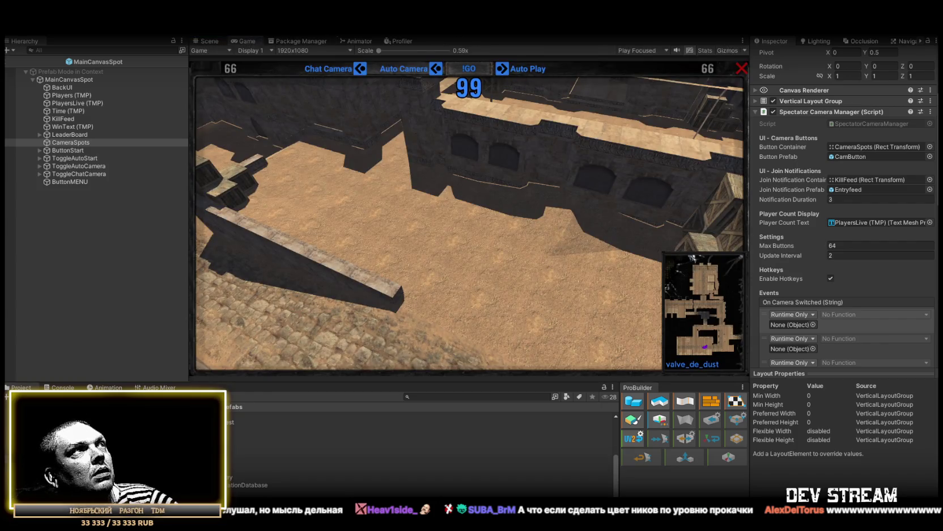
{"action": "double_click", "coordinate": [245, 43]}
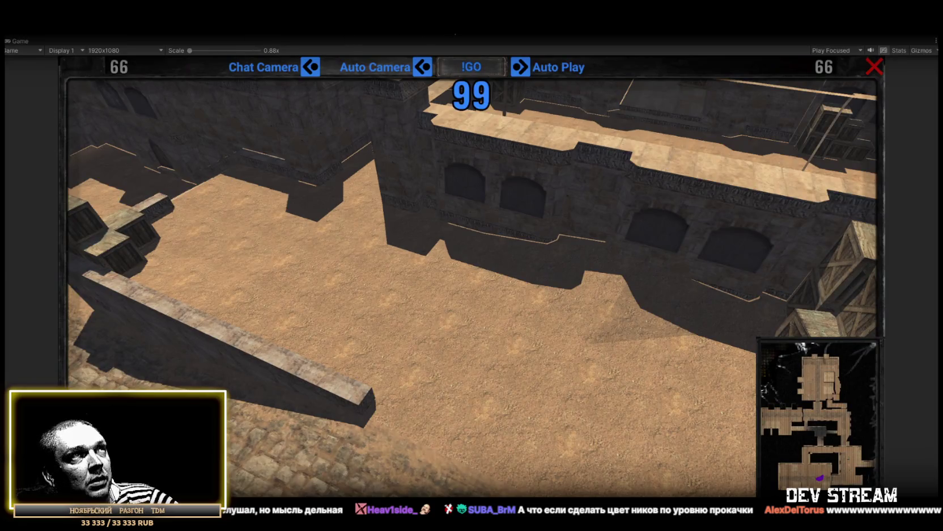
Play the spectator game until 20 / 40 viewers have joined, then toggle Chat Camera mode
{"action": "left_click", "coordinate": [457, 38]}
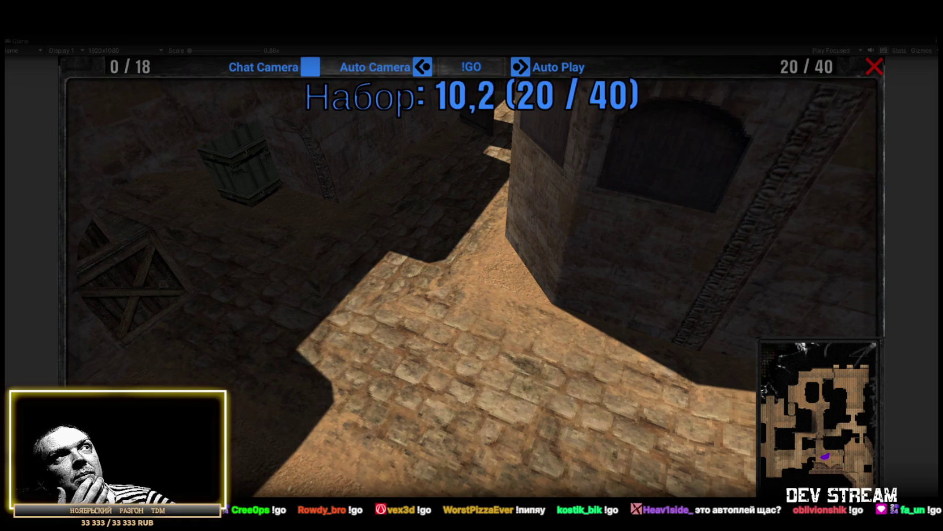
{"action": "left_click", "coordinate": [312, 70]}
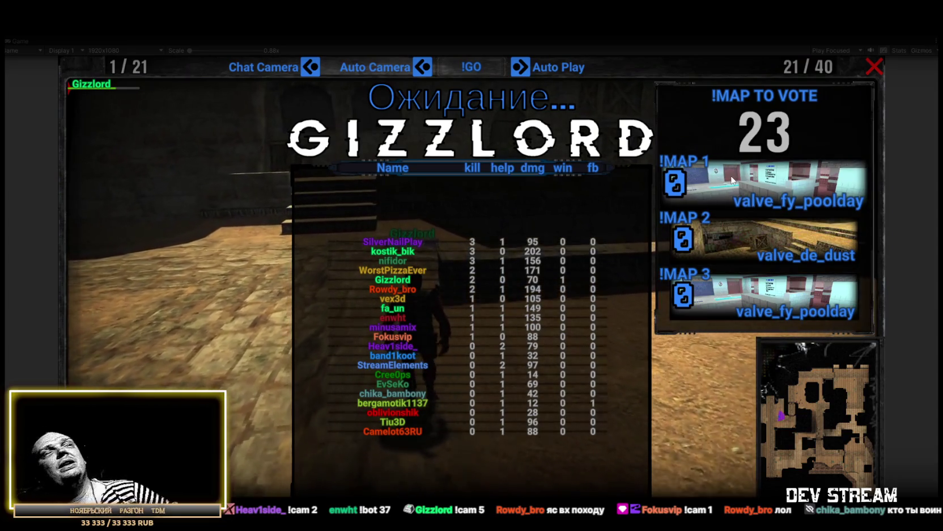
Once the round leaderboard and map vote appear, pick the valve_fy_poolday map card
{"action": "left_click", "coordinate": [765, 163]}
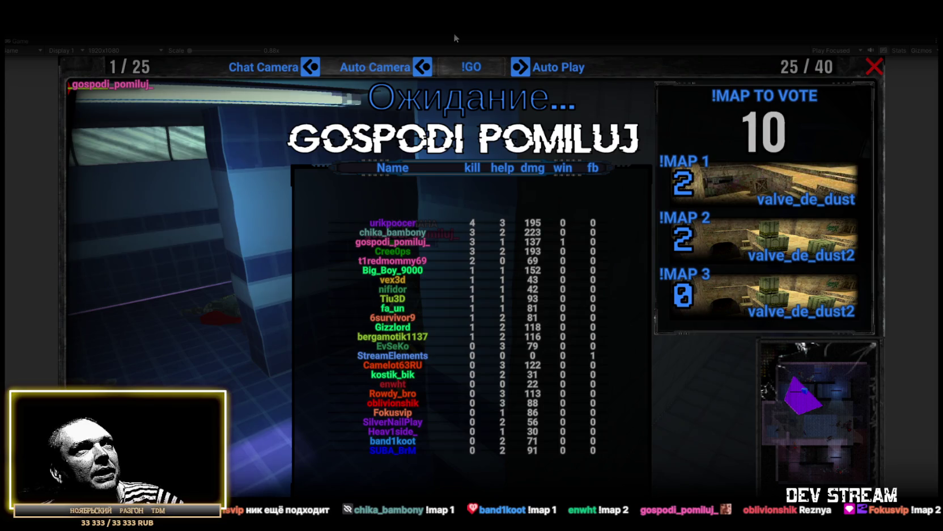
Skip the rest of the vote and start a new round on de_dust immediately
{"action": "left_click", "coordinate": [462, 67]}
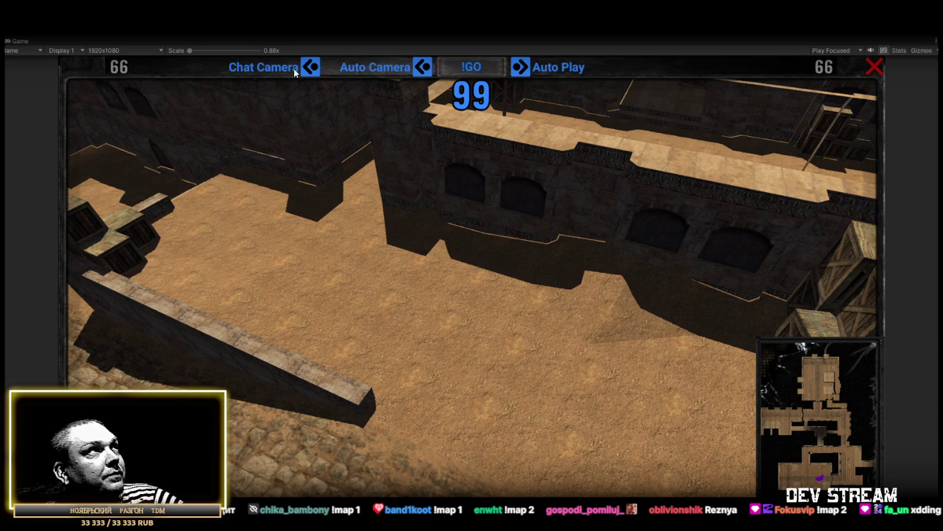
Restore the editor layout and set the Spectator Camera Manager's Notification Duration to 6
{"action": "key", "text": "shift+space"}
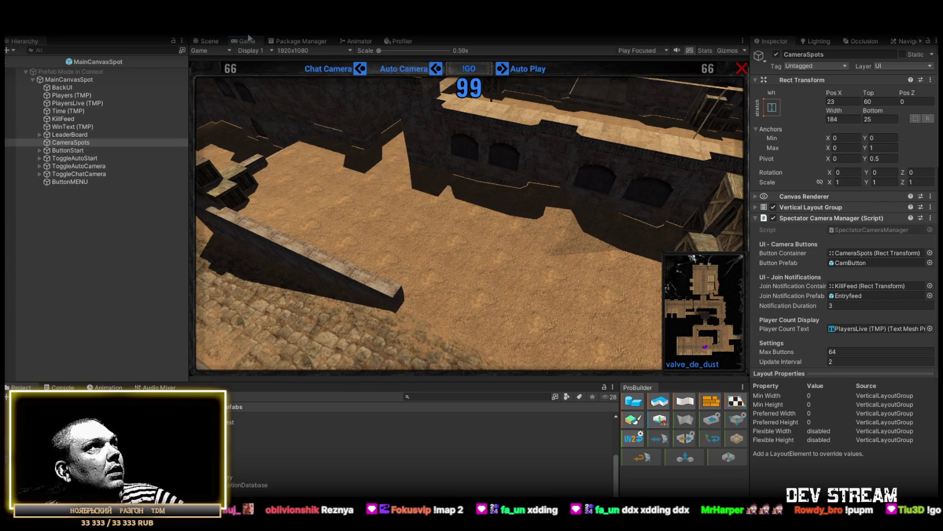
{"action": "left_click", "coordinate": [209, 44]}
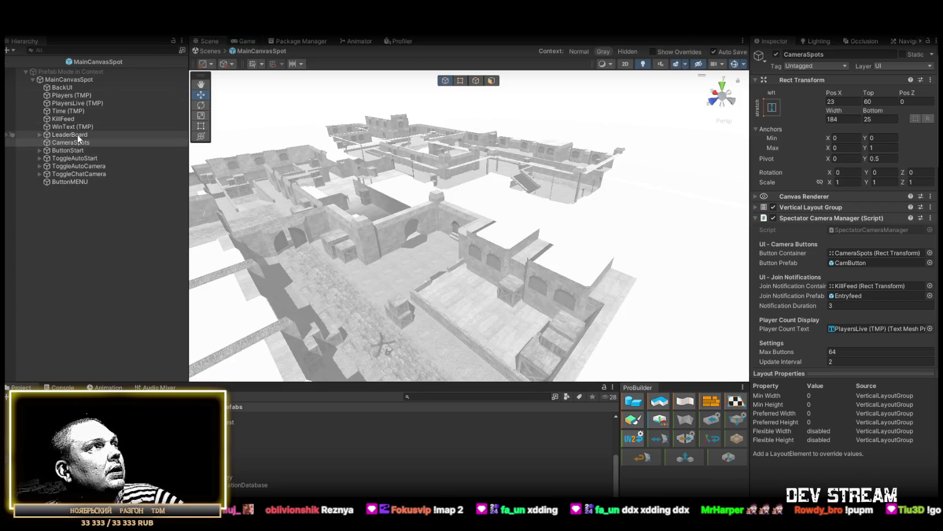
{"action": "scroll", "coordinate": [852, 232], "scroll_direction": "down", "scroll_amount": 3}
{"action": "type", "text": "5"}
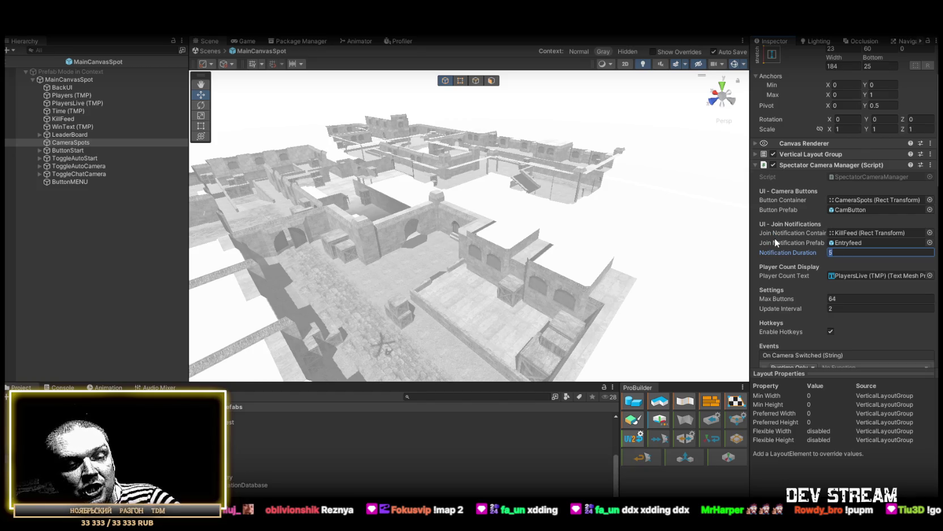
{"action": "type", "text": "6"}
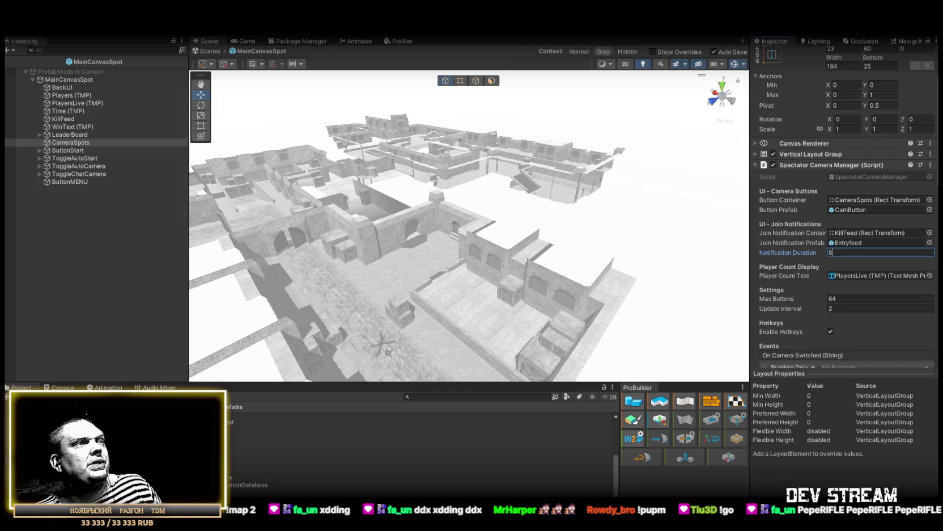
{"action": "key", "text": "Return"}
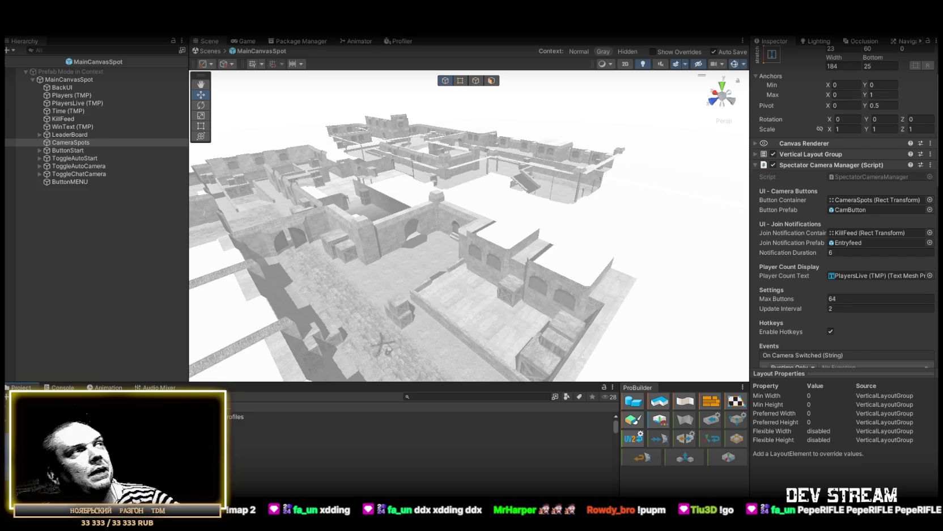
{"action": "left_click", "coordinate": [210, 51]}
Open the TRCchaters1 character prefab from the PlayerType folder for editing
{"action": "left_click_drag", "start_coordinate": [448, 187], "coordinate": [457, 172]}
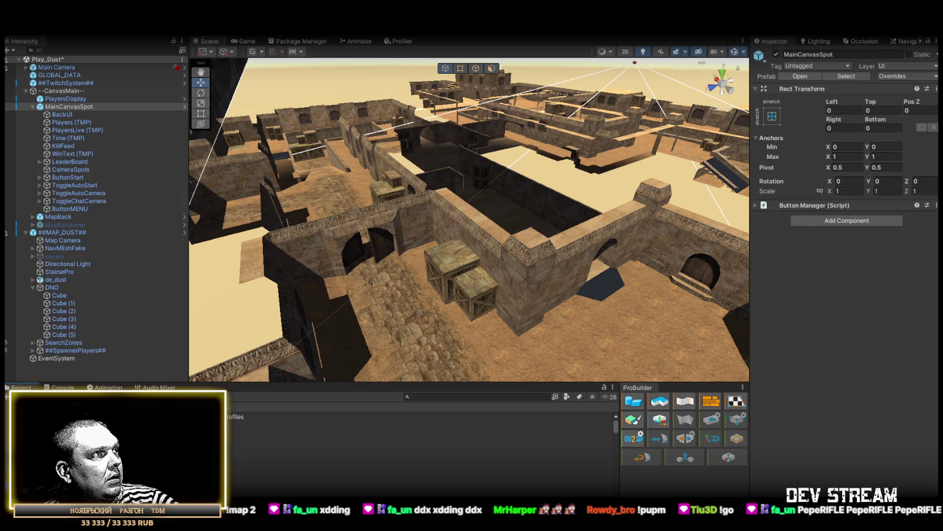
{"action": "left_click", "coordinate": [237, 416]}
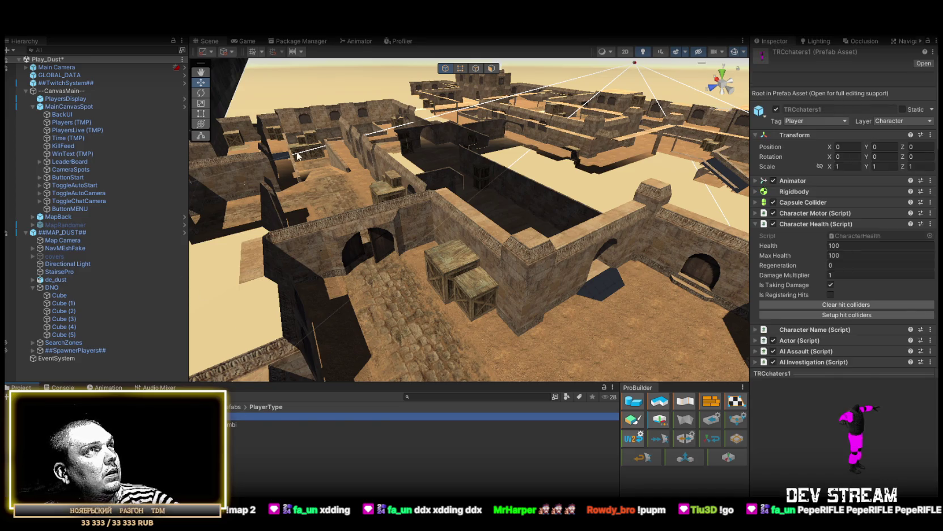
{"action": "key", "text": "Return"}
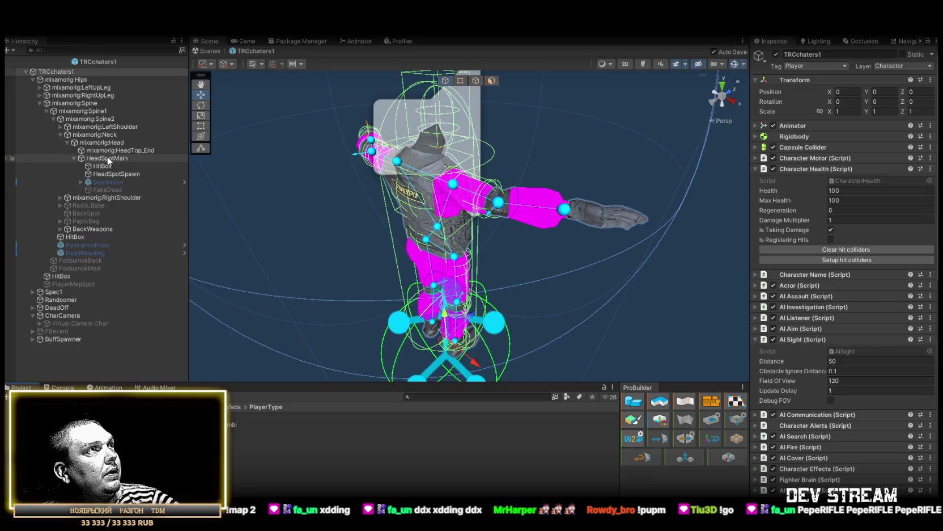
Set the FakeDead buff's Duration to 5 and save the prefab
{"action": "left_click", "coordinate": [107, 158]}
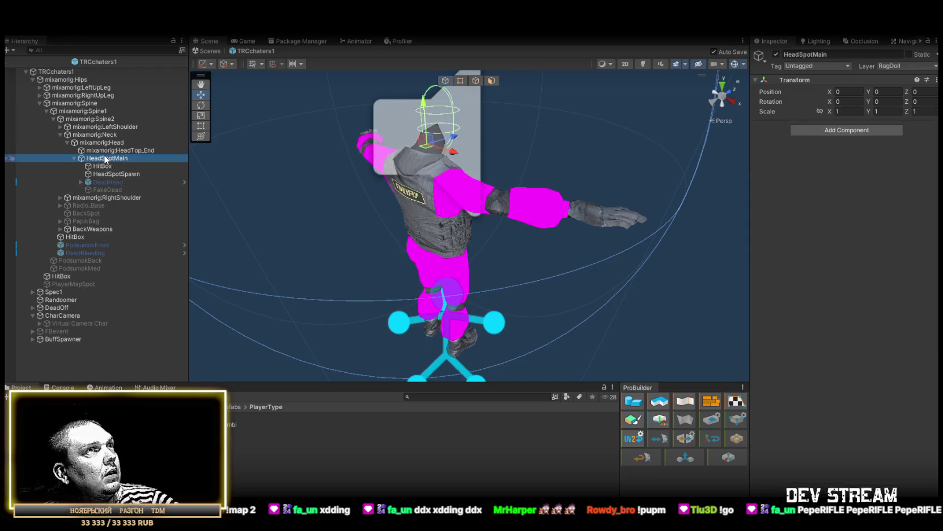
{"action": "left_click", "coordinate": [112, 191]}
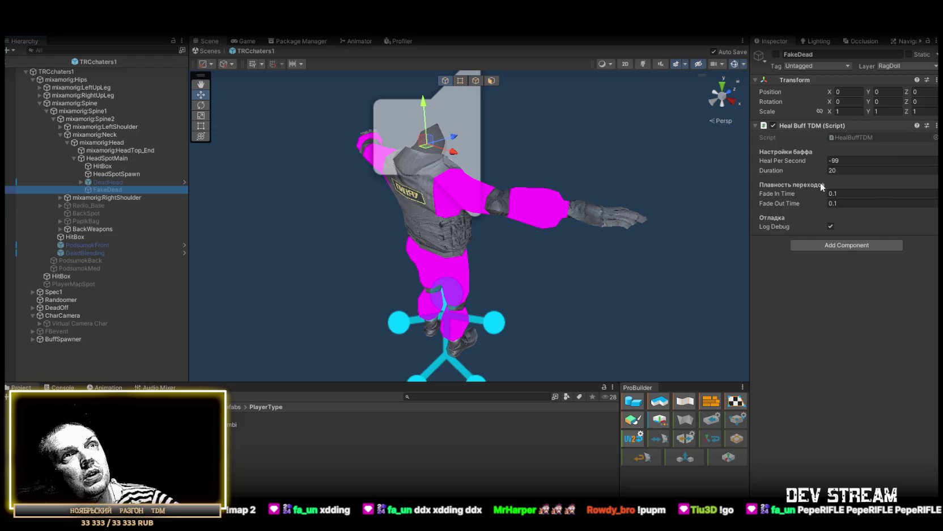
{"action": "left_click", "coordinate": [859, 170]}
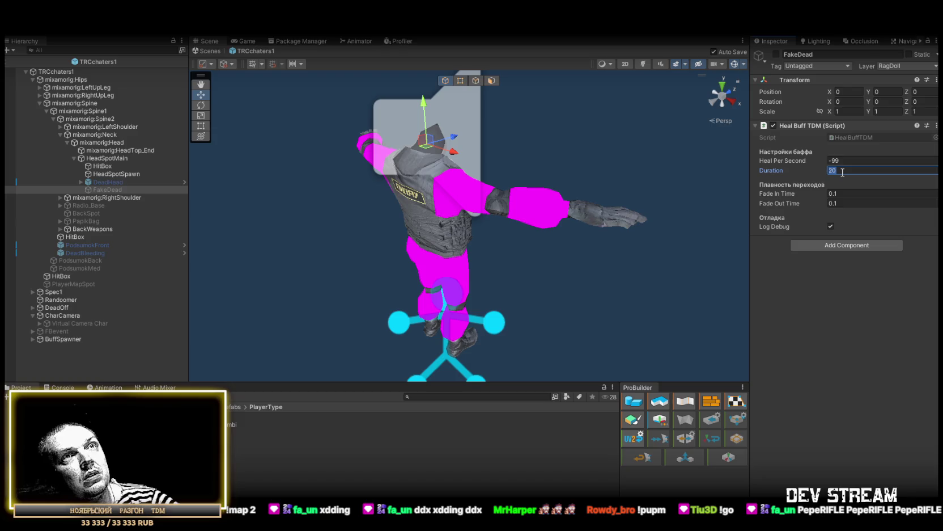
{"action": "type", "text": "5"}
{"action": "key", "text": "ctrl+s"}
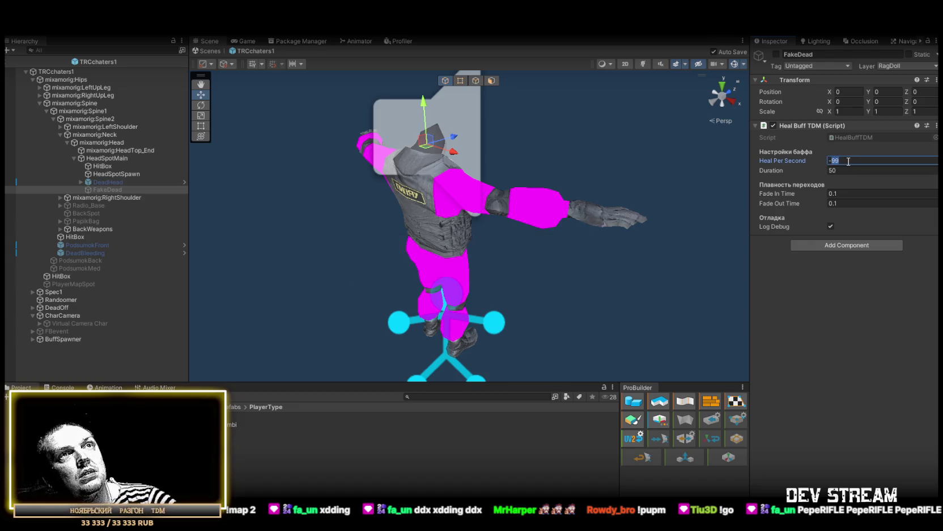
Revert the FakeDead heal rate edit to keep -99, then show TRCchaters1's components
{"action": "type", "text": "-55"}
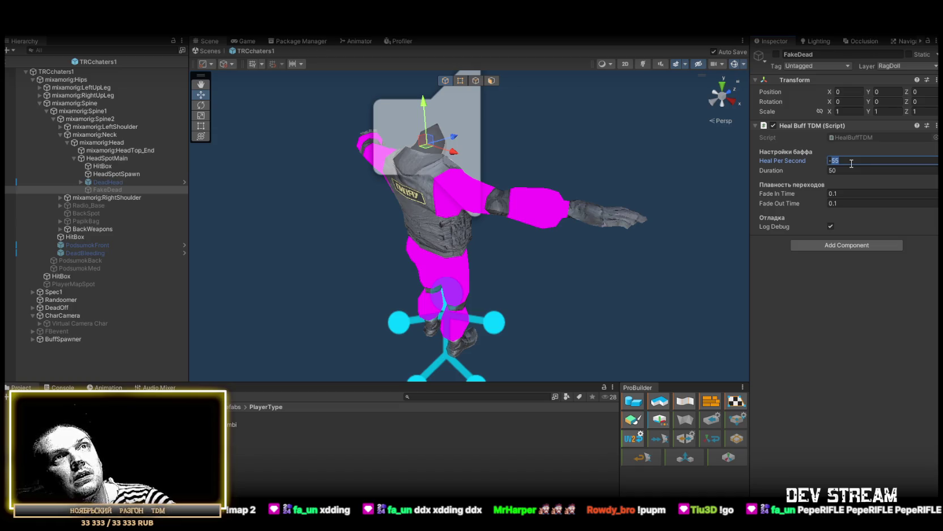
{"action": "key", "text": "ctrl+z"}
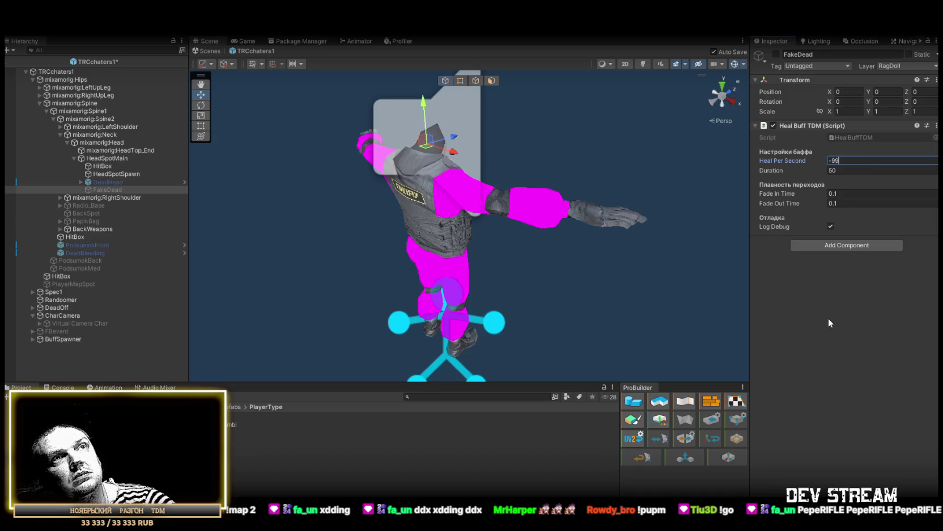
{"action": "left_click", "coordinate": [74, 71]}
{"action": "scroll", "coordinate": [842, 364], "scroll_direction": "down", "scroll_amount": 3}
{"action": "scroll", "coordinate": [845, 363], "scroll_direction": "down", "scroll_amount": 2}
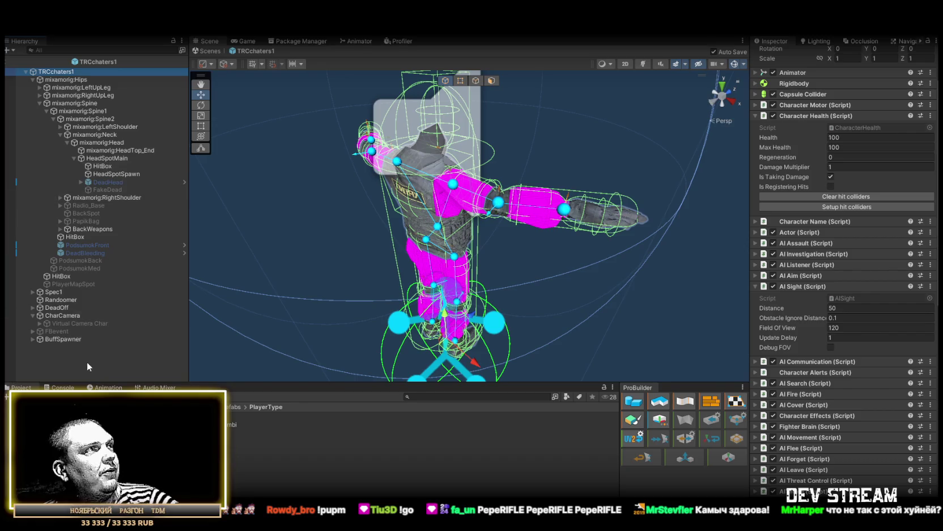
Select StrugaBuff (damage multiplier 1.5, duration 10) in FXprefabs > Buff_Debuff and expand BuffSpawner
{"action": "scroll", "coordinate": [839, 355], "scroll_direction": "down", "scroll_amount": 10}
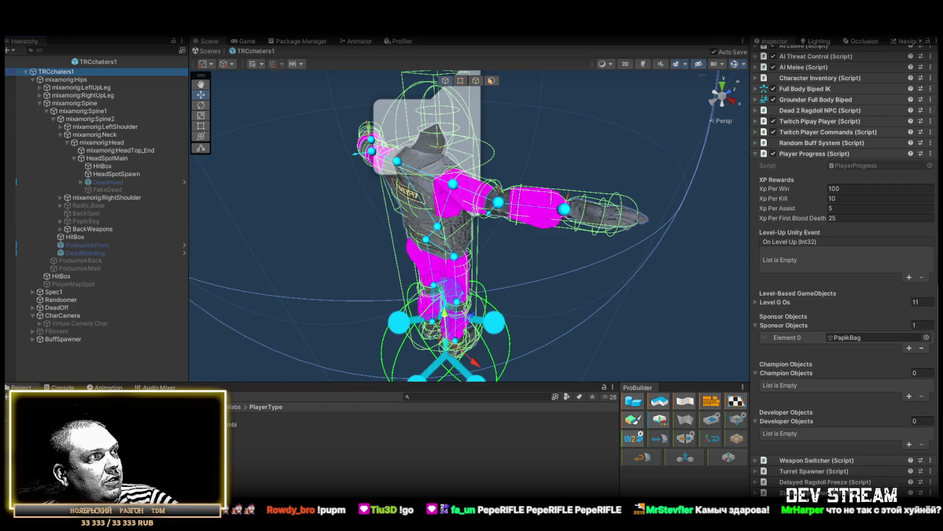
{"action": "left_click", "coordinate": [79, 421]}
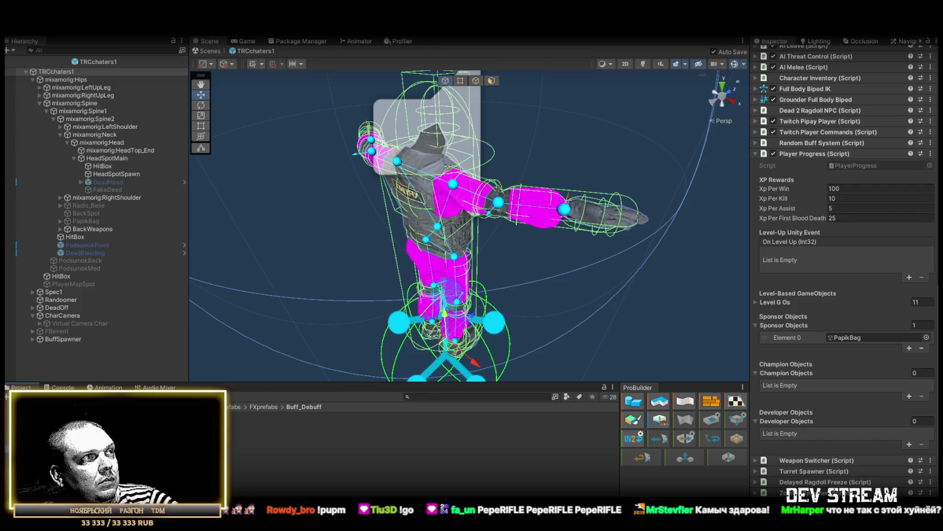
{"action": "left_click", "coordinate": [114, 471]}
{"action": "left_click", "coordinate": [33, 339]}
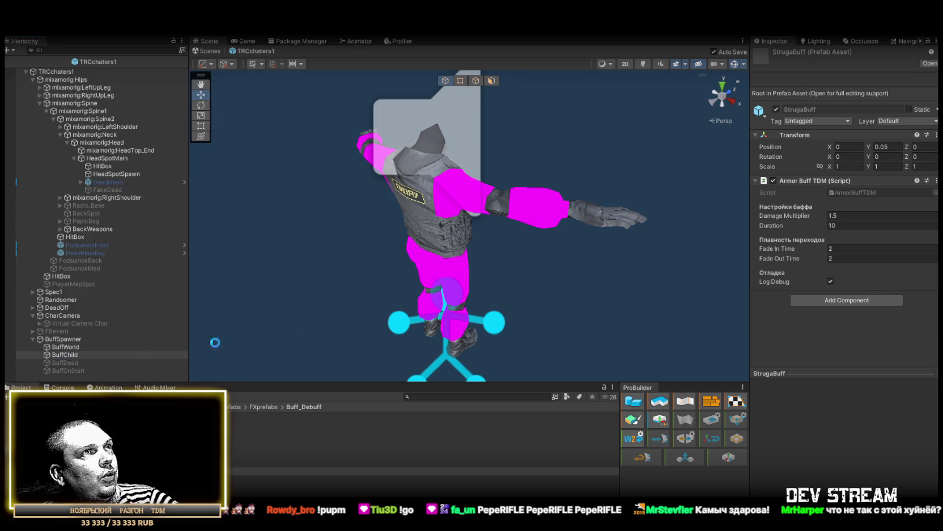
Nest a StrugaBuff instance under BuffChild in the TRCchaters1 prefab and reselect TRCchaters1
{"action": "mouse_move", "coordinate": [559, 283]}
{"action": "left_mouse_down"}
{"action": "mouse_move", "coordinate": [399, 235]}
{"action": "mouse_move", "coordinate": [507, 179]}
{"action": "left_mouse_up"}
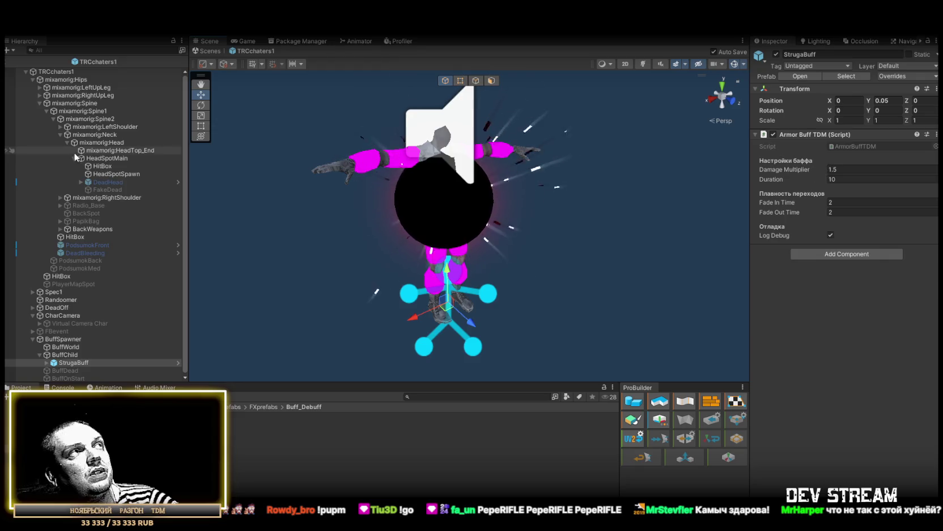
{"action": "left_click", "coordinate": [57, 72]}
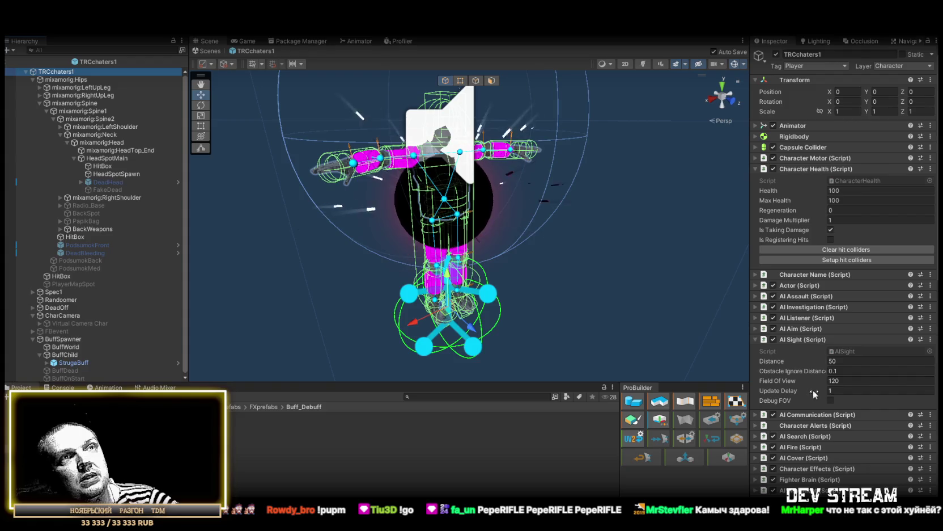
Try lowering the character's Damage Multiplier, then undo it back to 1
{"action": "left_click", "coordinate": [757, 159]}
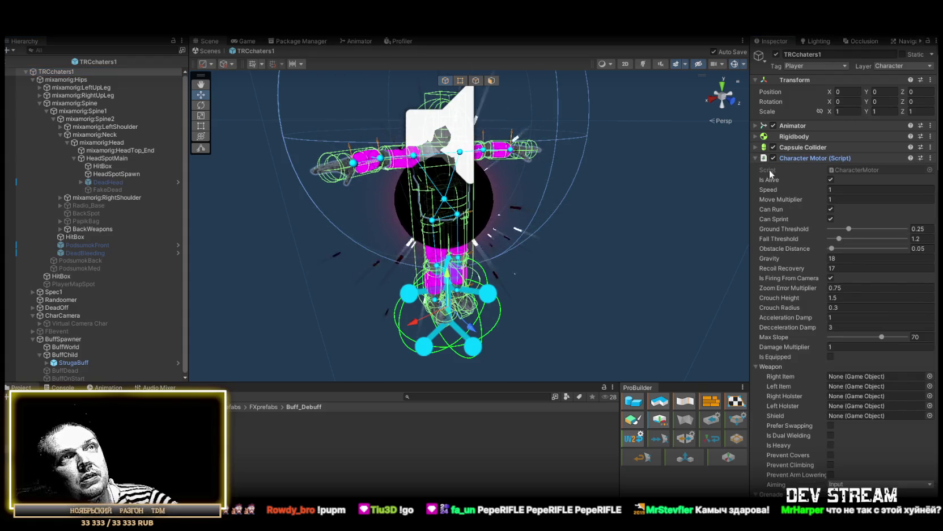
{"action": "left_click", "coordinate": [754, 159]}
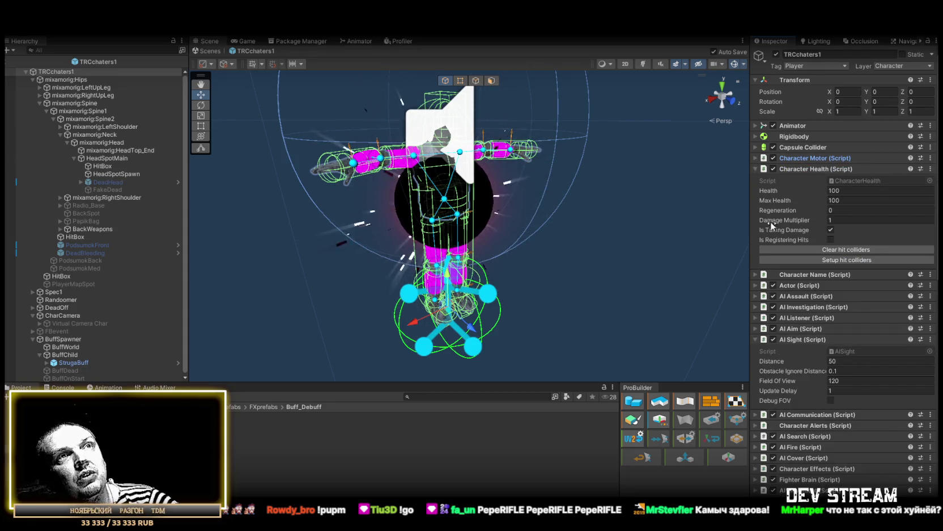
{"action": "left_click_drag", "start_coordinate": [792, 219], "coordinate": [766, 223]}
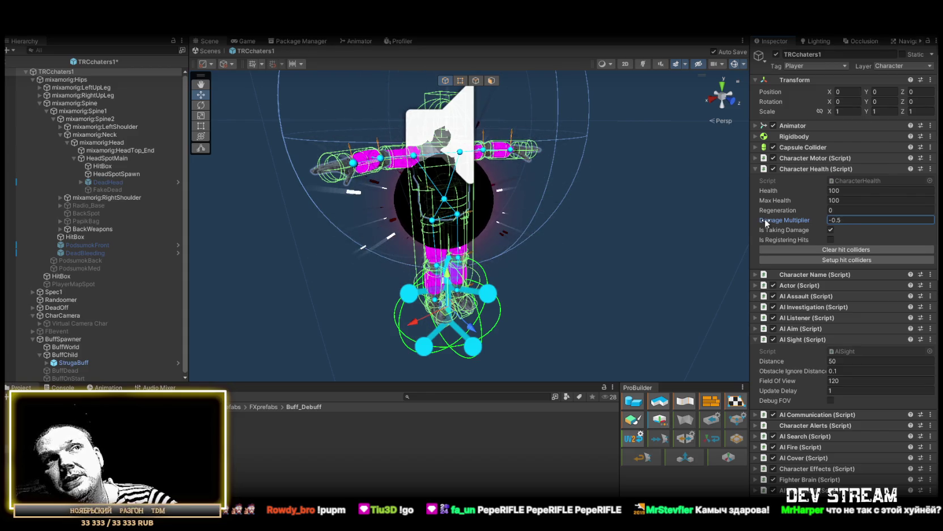
{"action": "key", "text": "ctrl+z"}
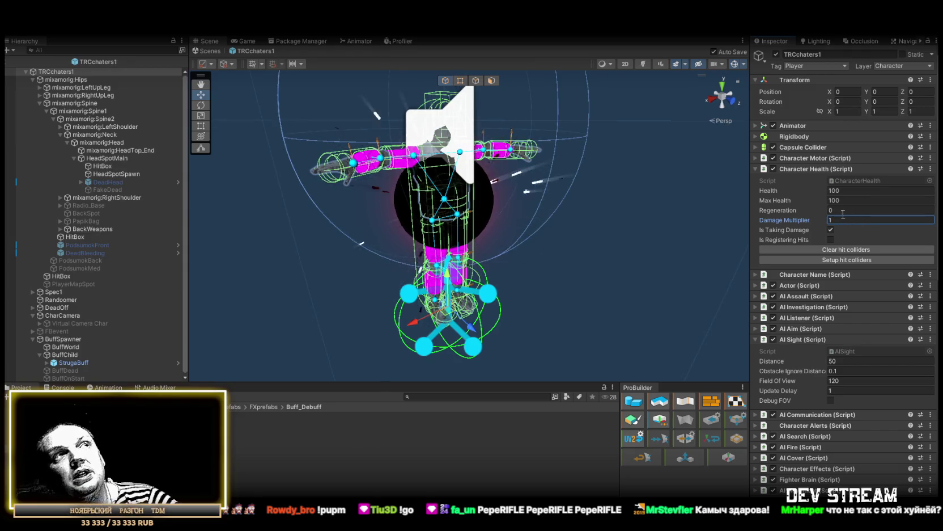
Give the StrugaBuff instance Fade Out Time 0.1 and Fade In Time 5, saving each change
{"action": "left_click", "coordinate": [70, 363]}
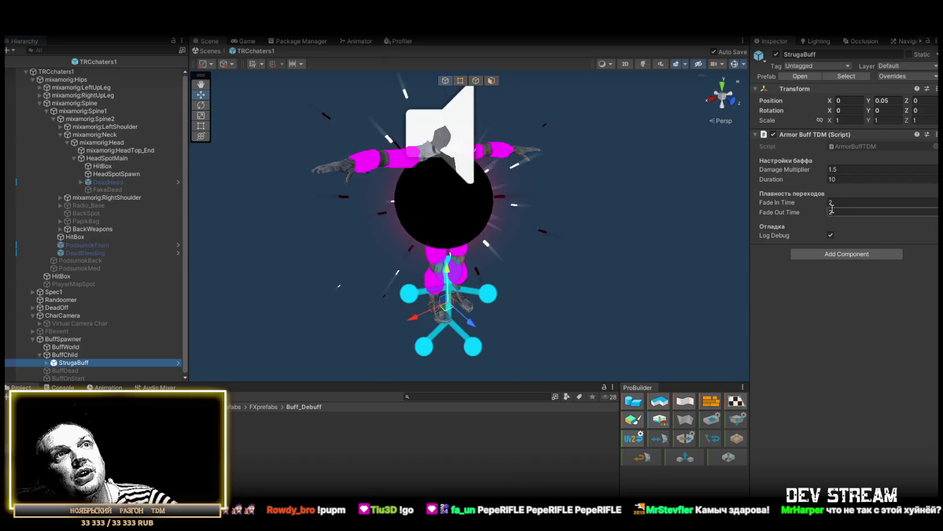
{"action": "left_click", "coordinate": [838, 213]}
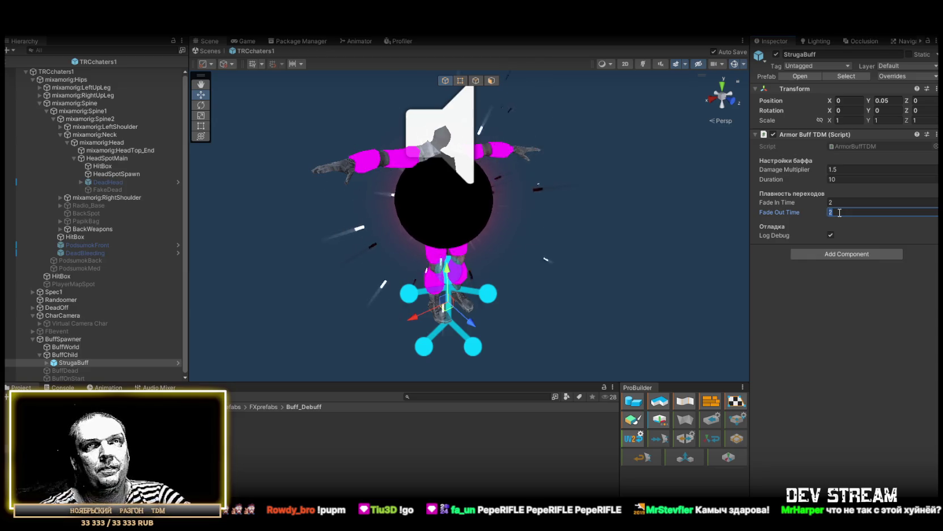
{"action": "type", "text": "1"}
{"action": "type", "text": "."}
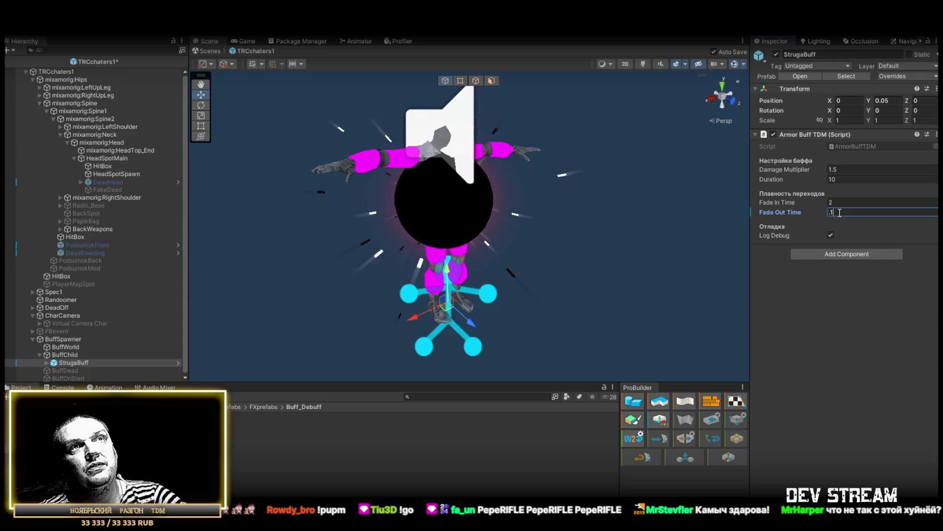
{"action": "key", "text": "Return"}
{"action": "key", "text": "ctrl+s"}
{"action": "left_click", "coordinate": [840, 203]}
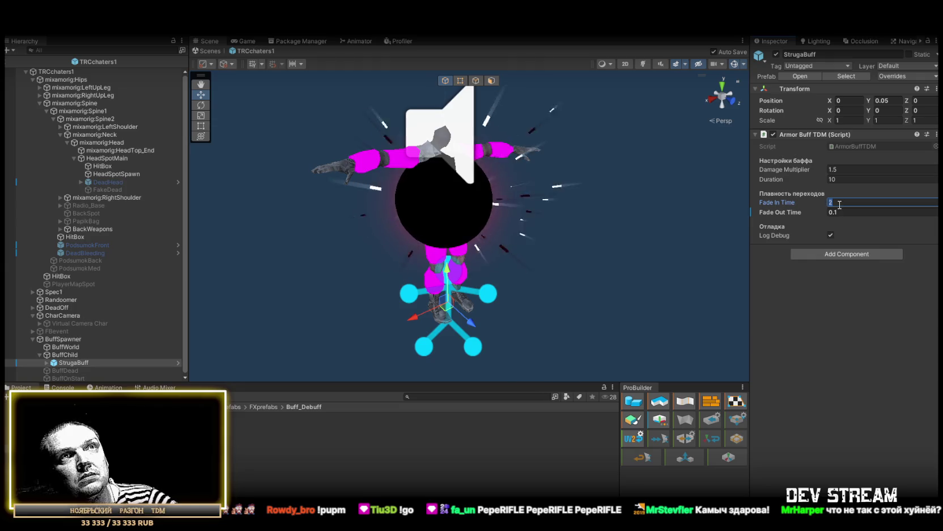
{"action": "type", "text": "5"}
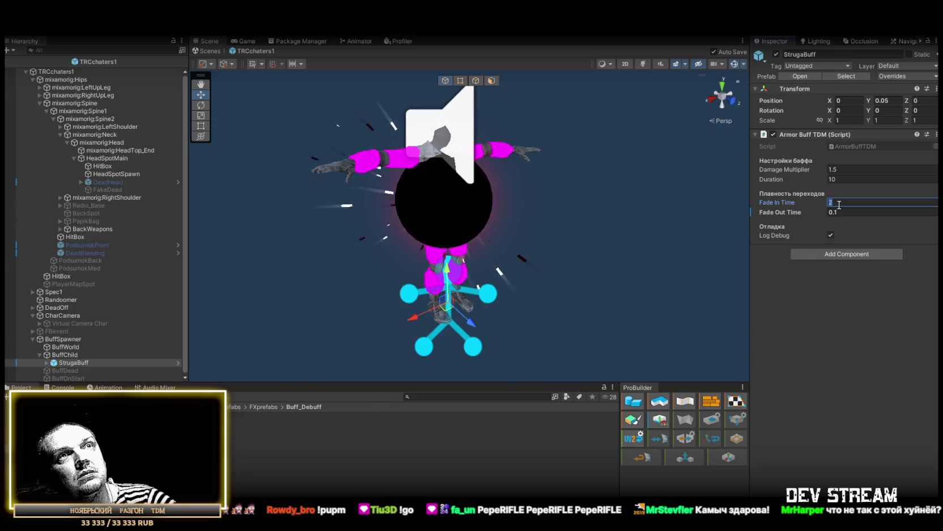
{"action": "key", "text": "Return"}
{"action": "key", "text": "ctrl+s"}
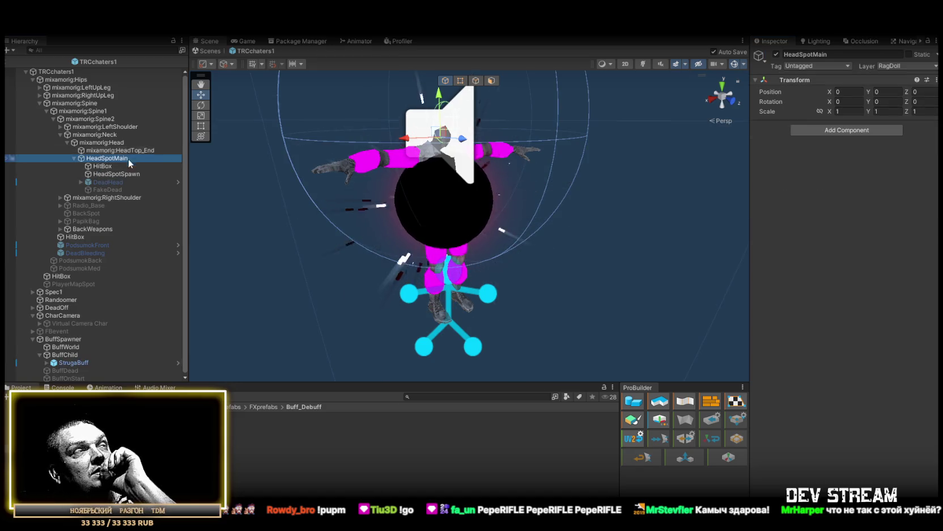
Make the head HitBox's BuffChild hit event call SpawnPrefab.SetSpawn
{"action": "left_click", "coordinate": [104, 166]}
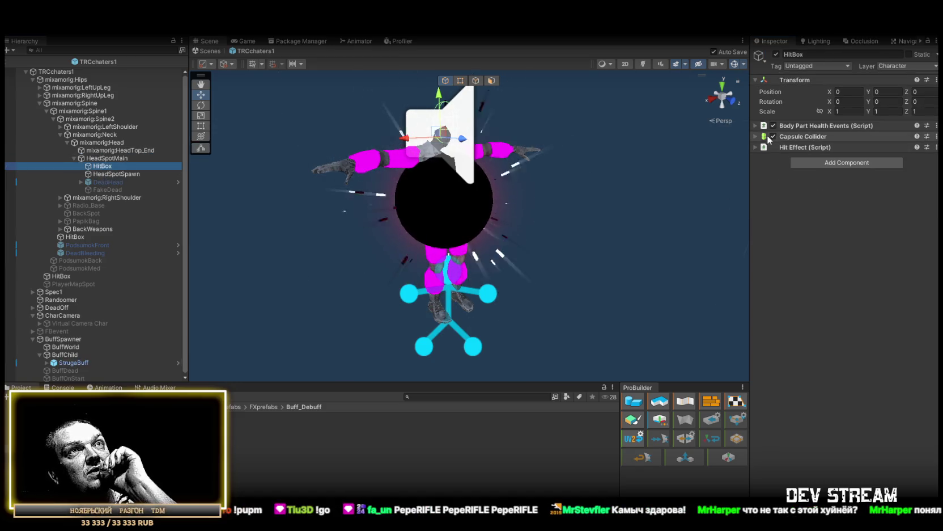
{"action": "left_click", "coordinate": [755, 124]}
{"action": "left_click", "coordinate": [794, 261]}
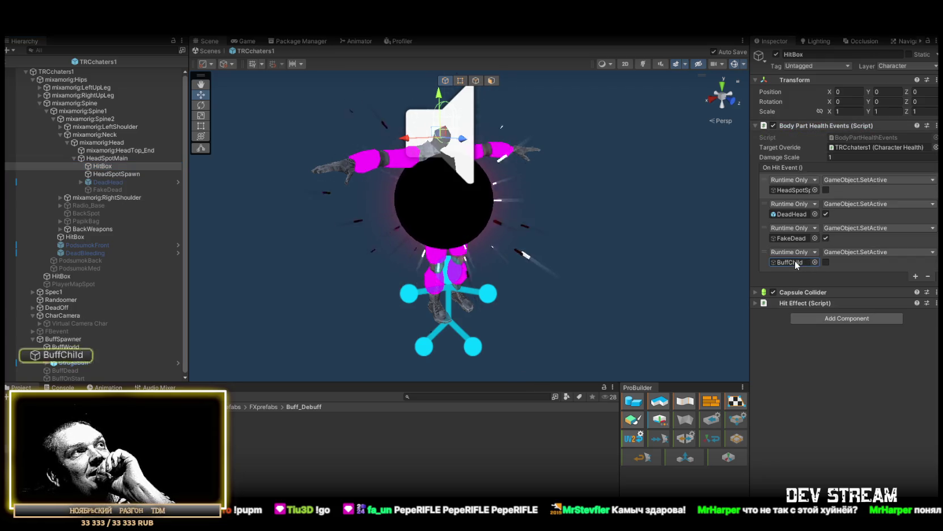
{"action": "left_click", "coordinate": [872, 252]}
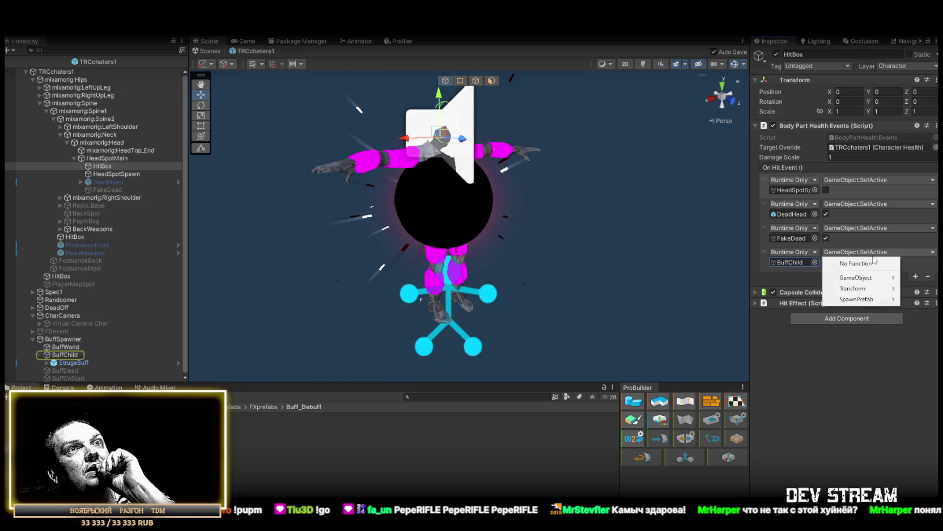
{"action": "mouse_move", "coordinate": [855, 300]}
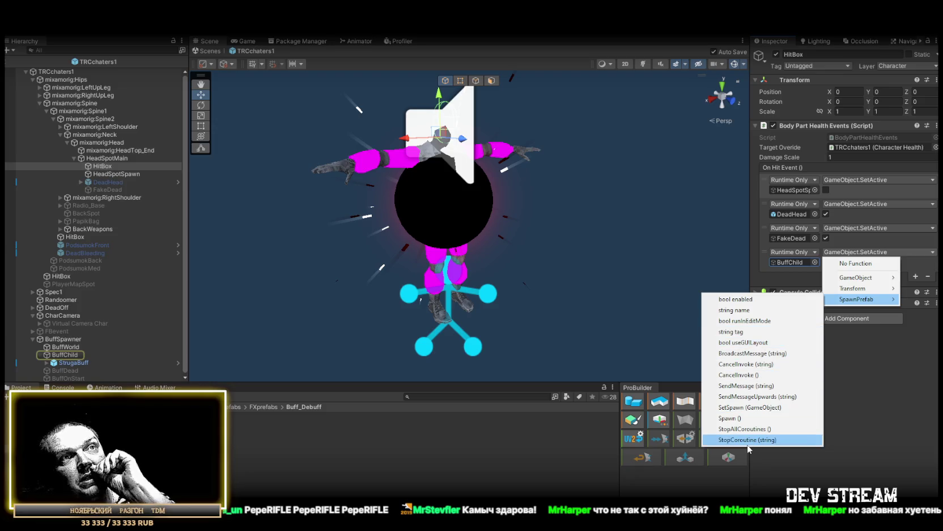
{"action": "left_click", "coordinate": [745, 407]}
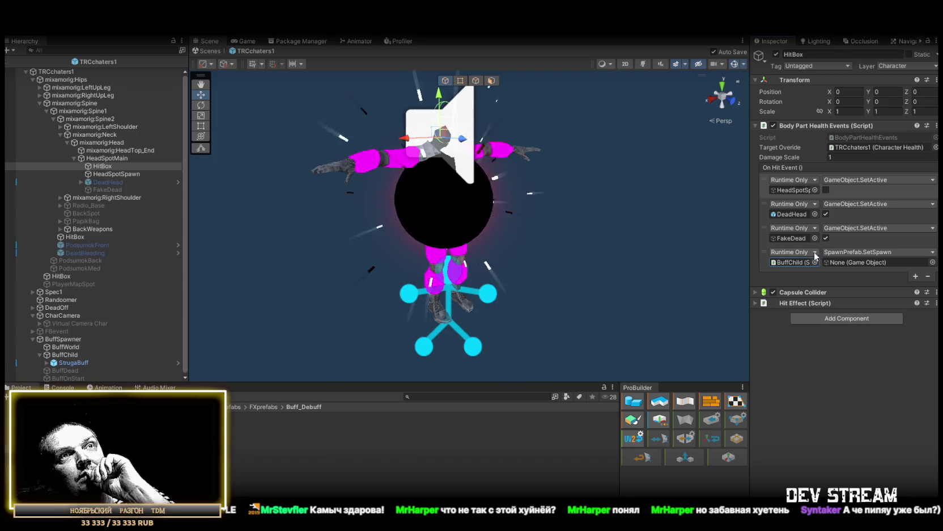
Switch that event to SpawnPrefab.enabled, save, then remove the BuffChild response from On Hit Event
{"action": "left_click", "coordinate": [868, 252]}
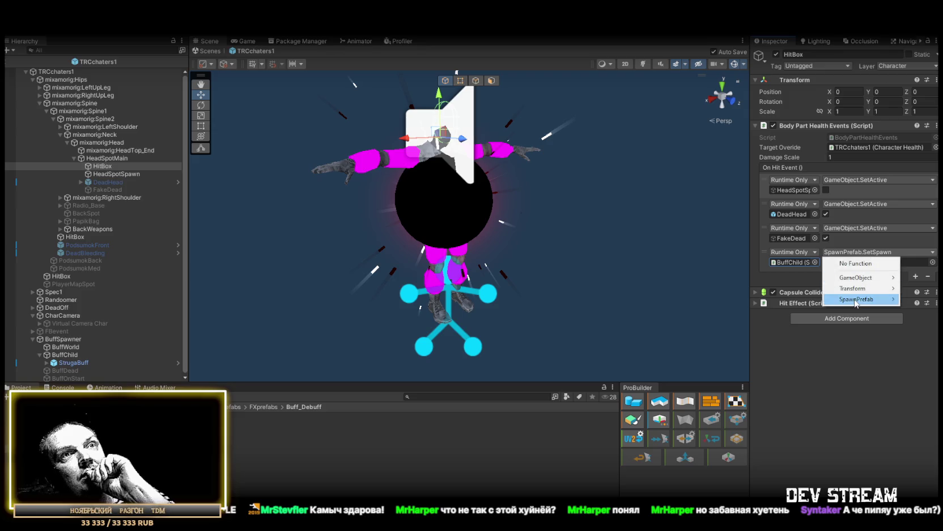
{"action": "mouse_move", "coordinate": [855, 301]}
{"action": "left_click", "coordinate": [764, 301]}
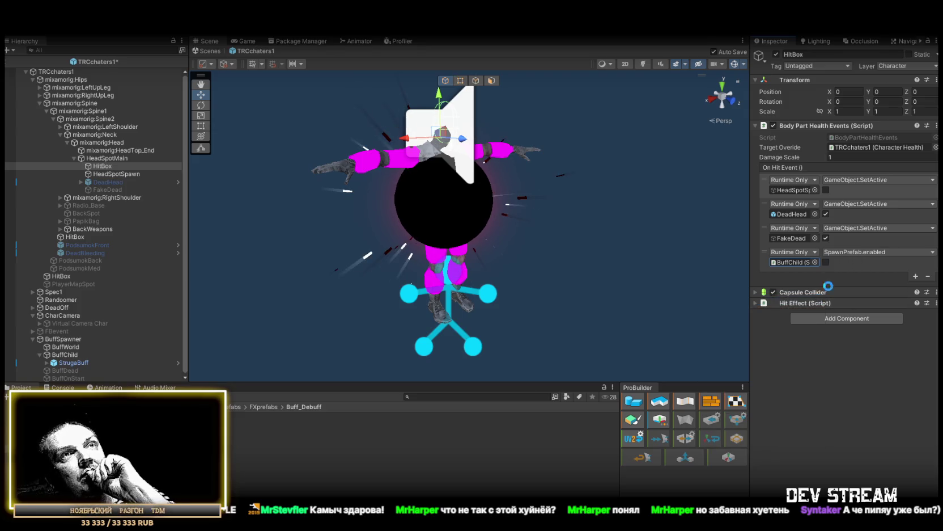
{"action": "key", "text": "ctrl+s"}
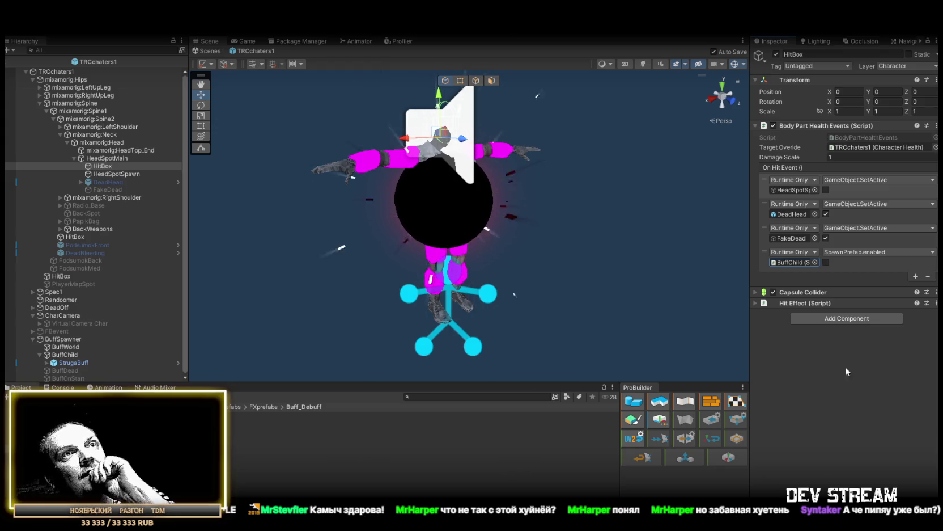
{"action": "left_click", "coordinate": [765, 268]}
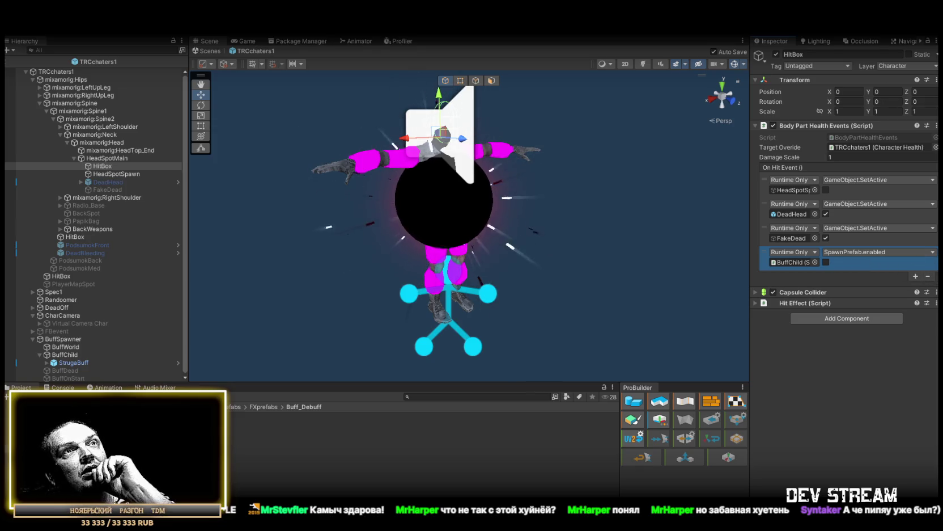
{"action": "left_click", "coordinate": [928, 277]}
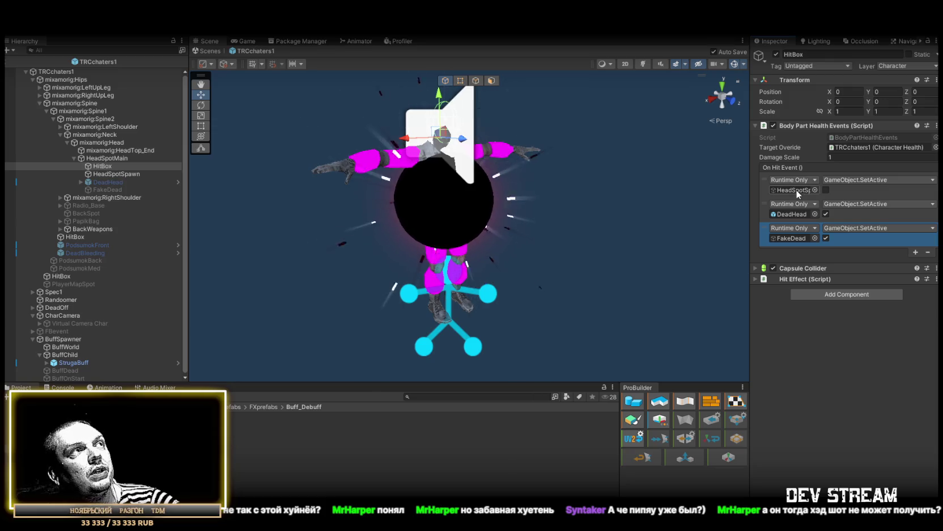
Select FakeDead to show its Heal Buff TDM settings (heal -99 per second, duration 50)
{"action": "left_click", "coordinate": [791, 238]}
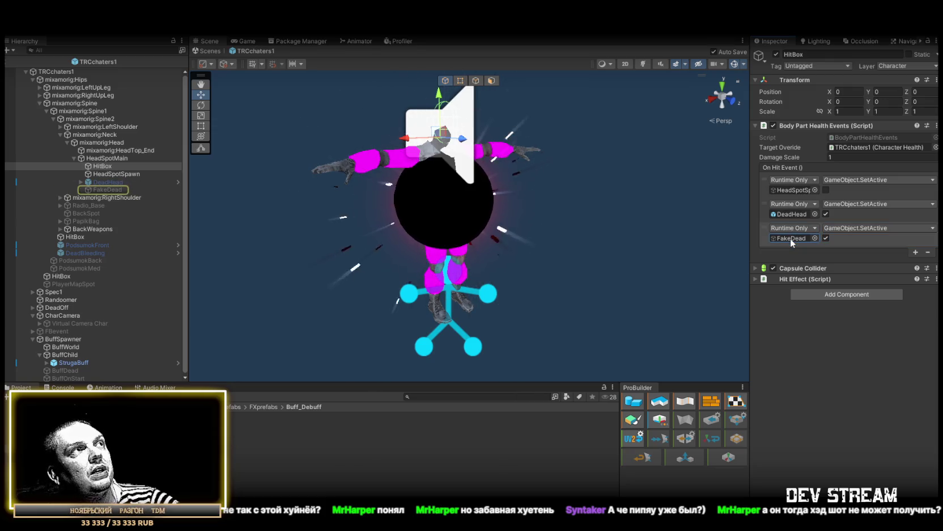
{"action": "left_click", "coordinate": [121, 191]}
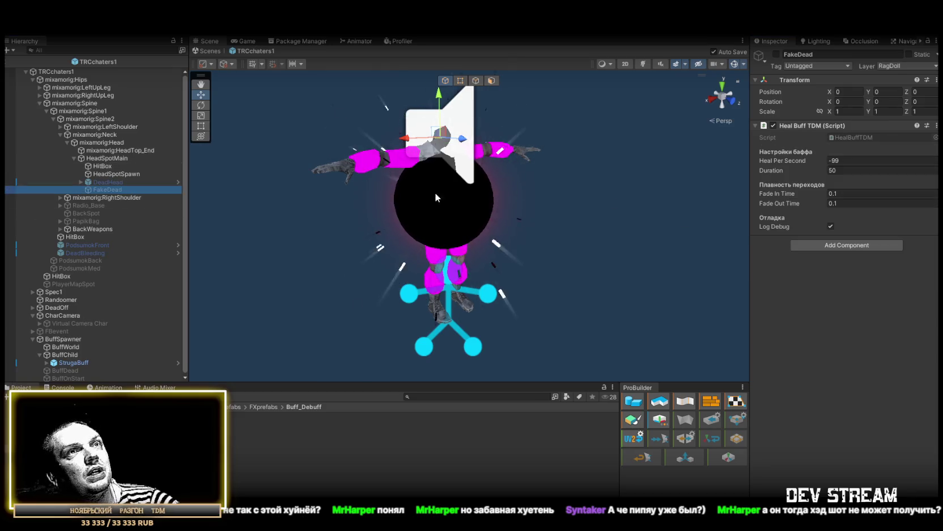
Set the FakeDead heal buff Duration to 15 and save the prefab
{"action": "left_click", "coordinate": [840, 171]}
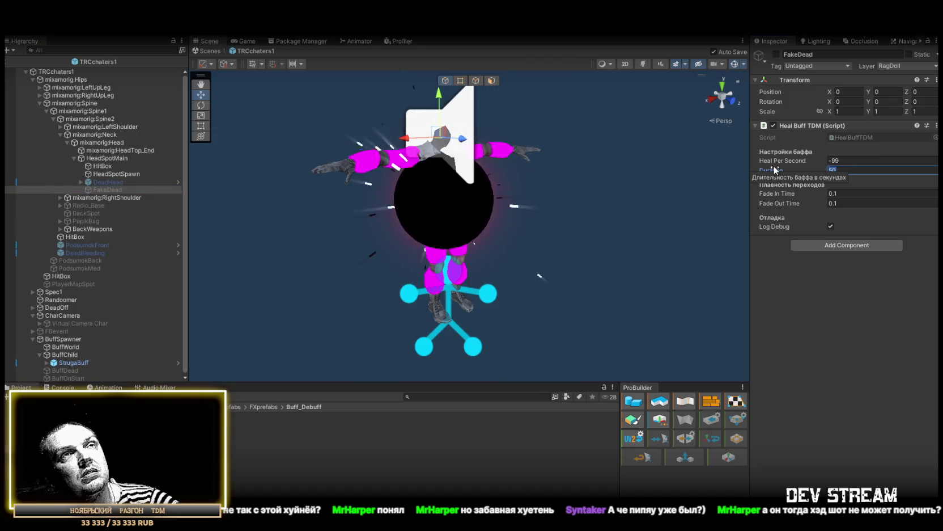
{"action": "type", "text": "15"}
{"action": "key", "text": "ctrl+s"}
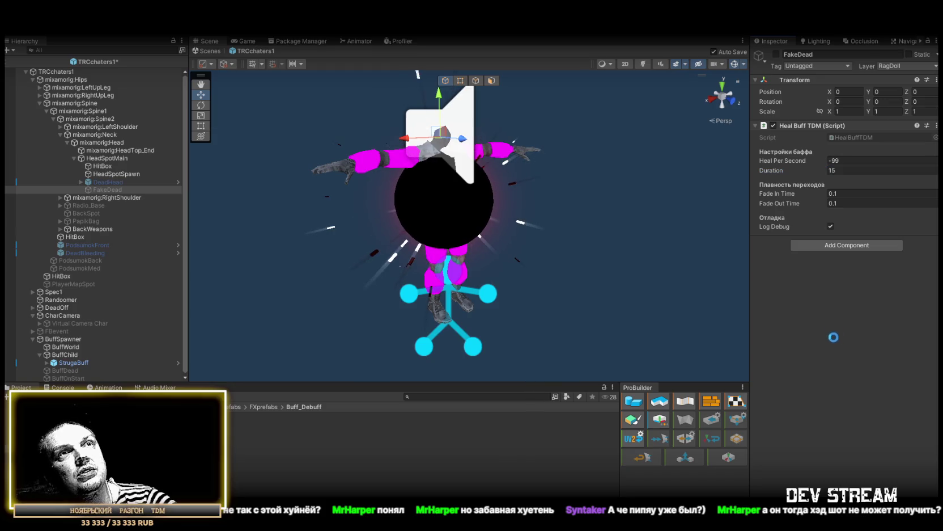
Change the Duration to 20, save the prefab, and select the TRCchaters1 root object
{"action": "double_click", "coordinate": [851, 170]}
{"action": "type", "text": "20"}
{"action": "key", "text": "Return"}
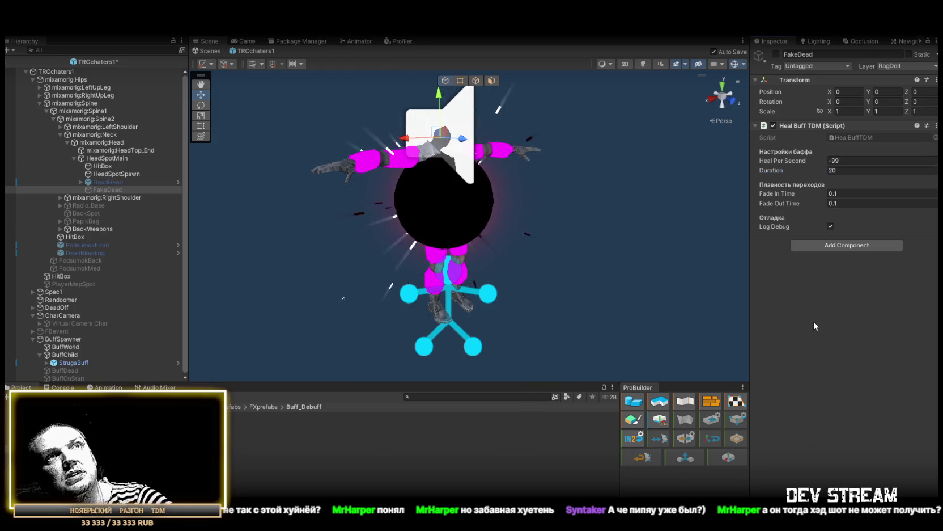
{"action": "key", "text": "ctrl+s"}
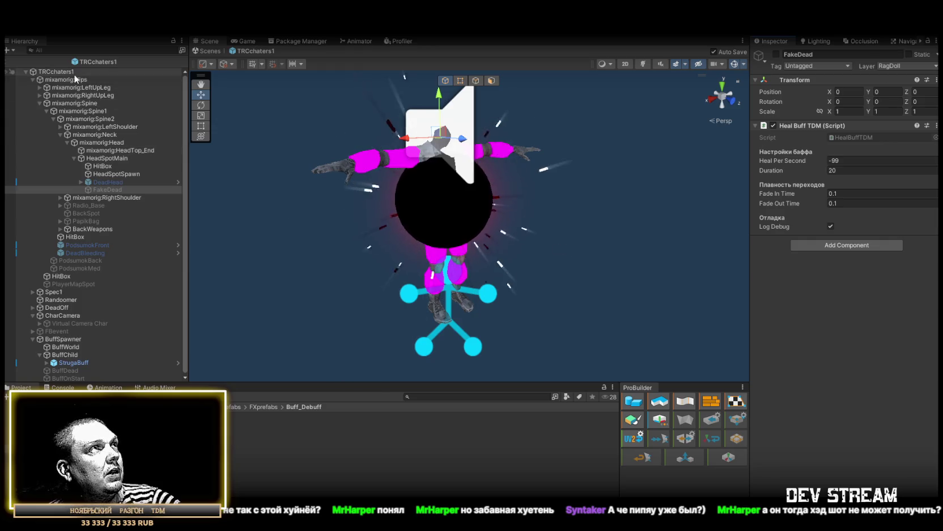
{"action": "left_click", "coordinate": [74, 71]}
{"action": "scroll", "coordinate": [74, 340], "scroll_direction": "down", "scroll_amount": 1}
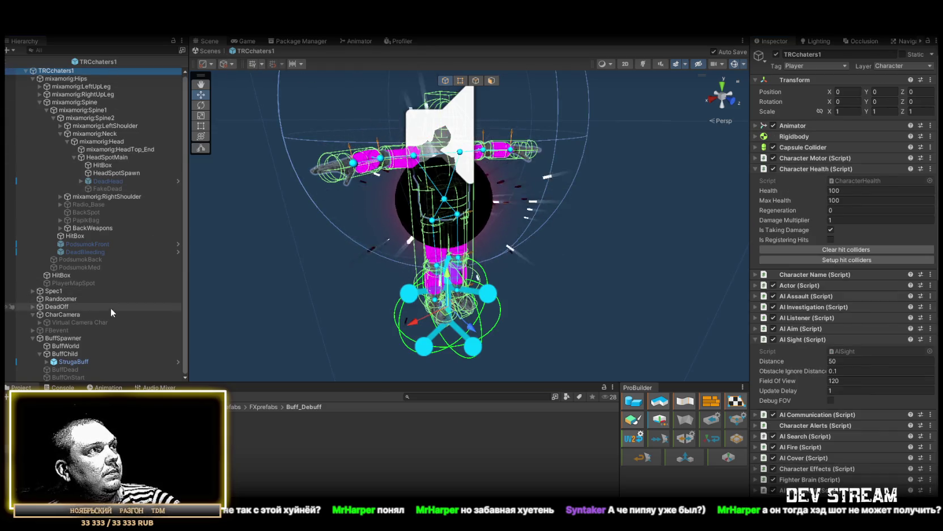
Delete StrugaBuff from the TRCchaters1 prefab and go back to the Play_Dust scene
{"action": "left_click", "coordinate": [73, 363]}
{"action": "key", "text": "Delete"}
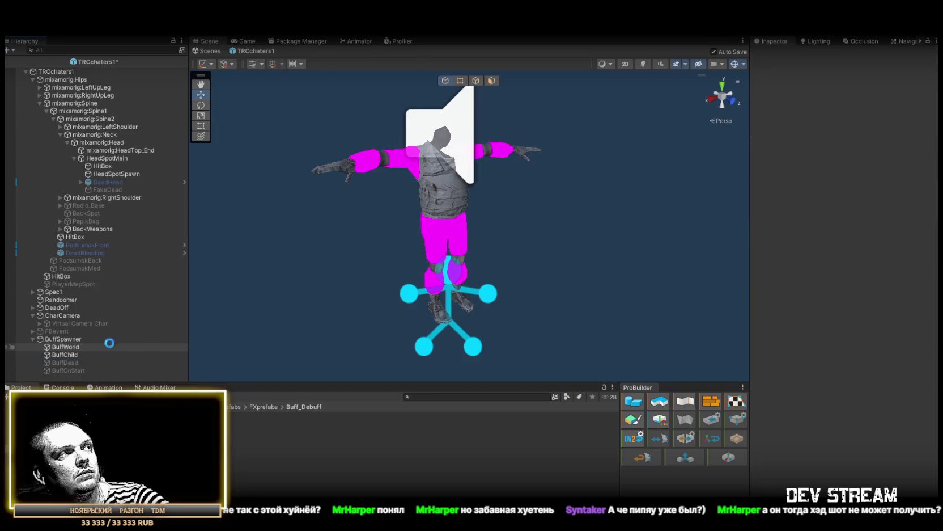
{"action": "left_click", "coordinate": [208, 51]}
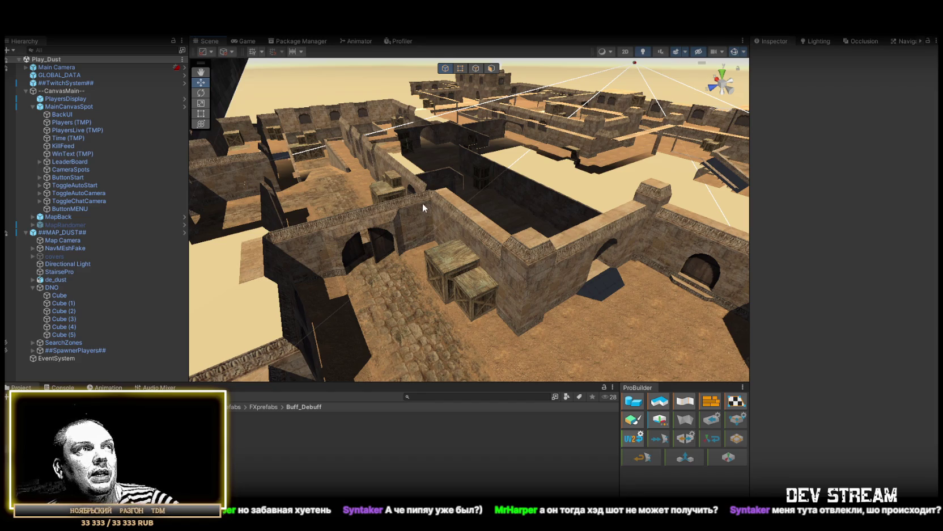
{"action": "left_click", "coordinate": [85, 420]}
{"action": "double_click", "coordinate": [230, 416]}
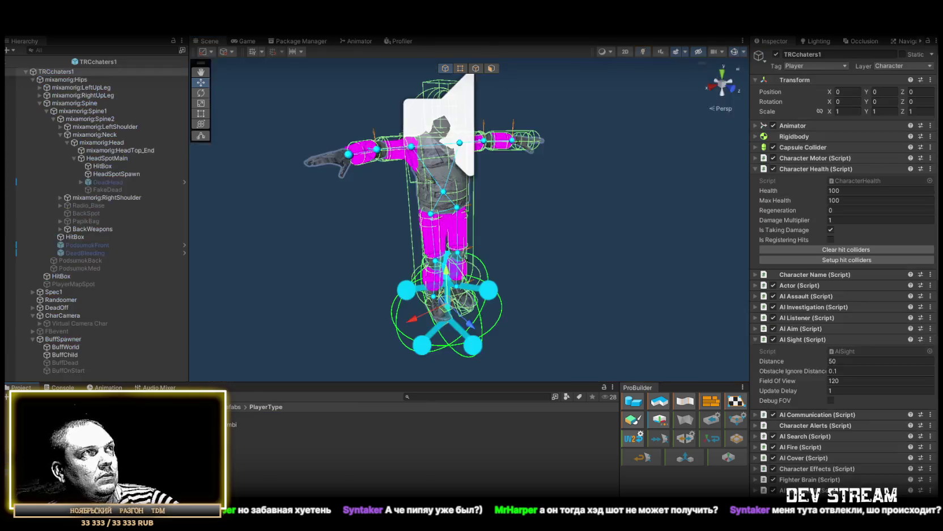
{"action": "left_click", "coordinate": [116, 174]}
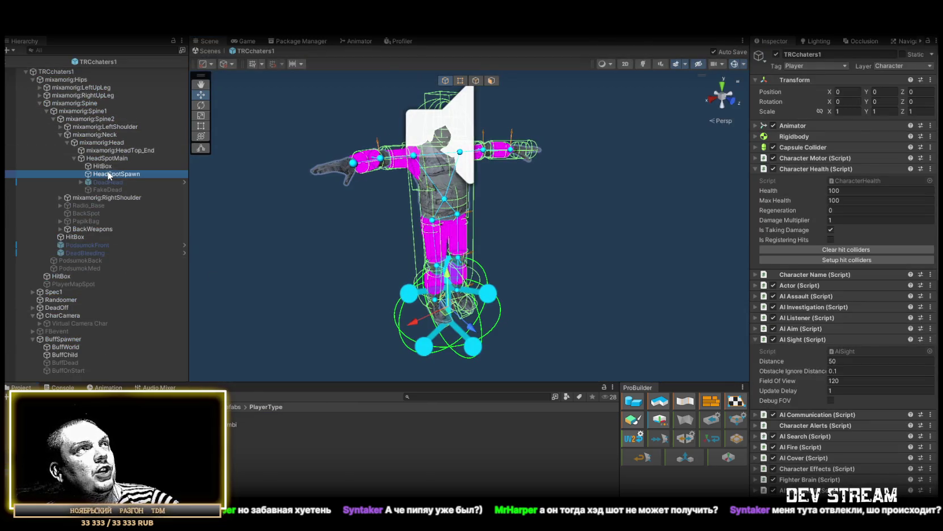
{"action": "left_click", "coordinate": [108, 166]}
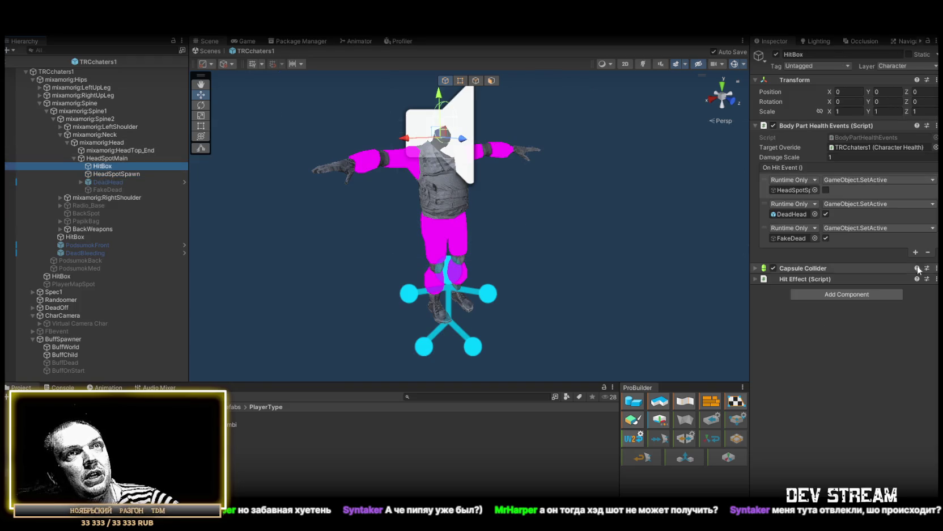
{"action": "left_click", "coordinate": [68, 355]}
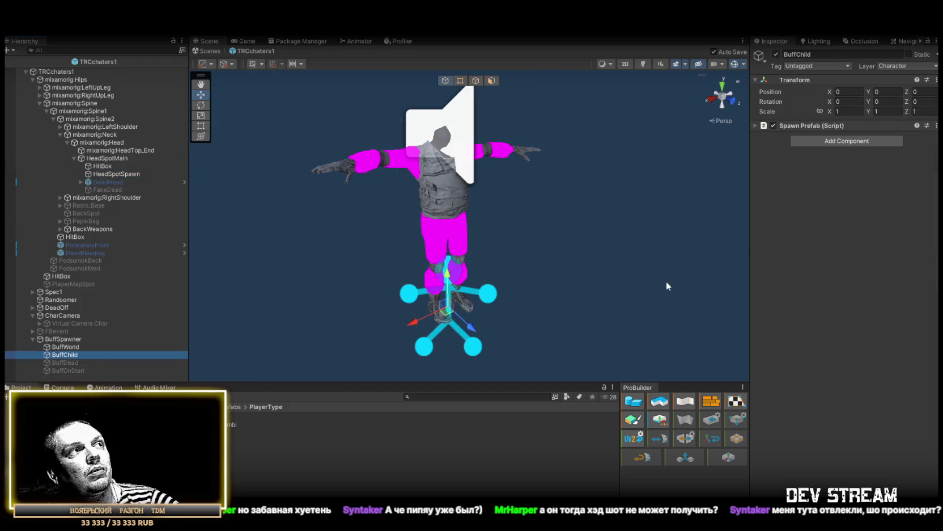
{"action": "left_click", "coordinate": [777, 54]}
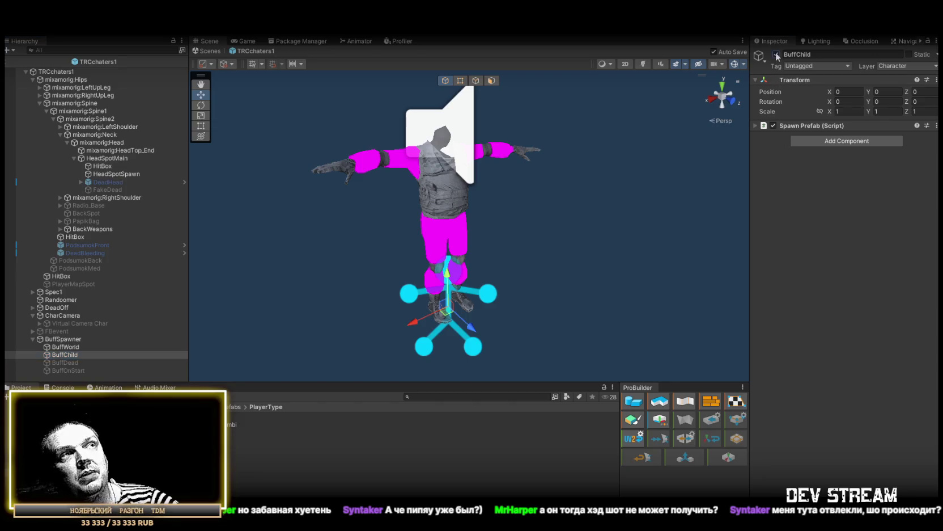
{"action": "left_click", "coordinate": [777, 54]}
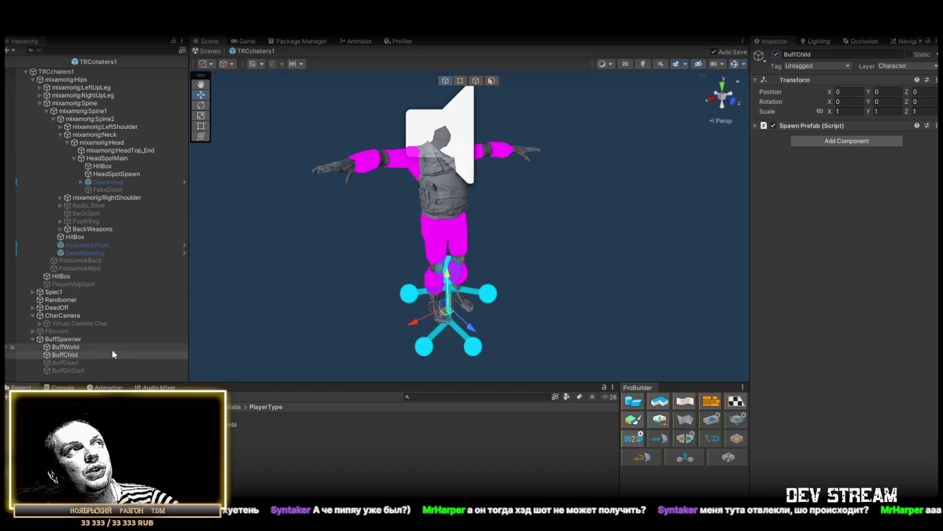
{"action": "left_click", "coordinate": [63, 69]}
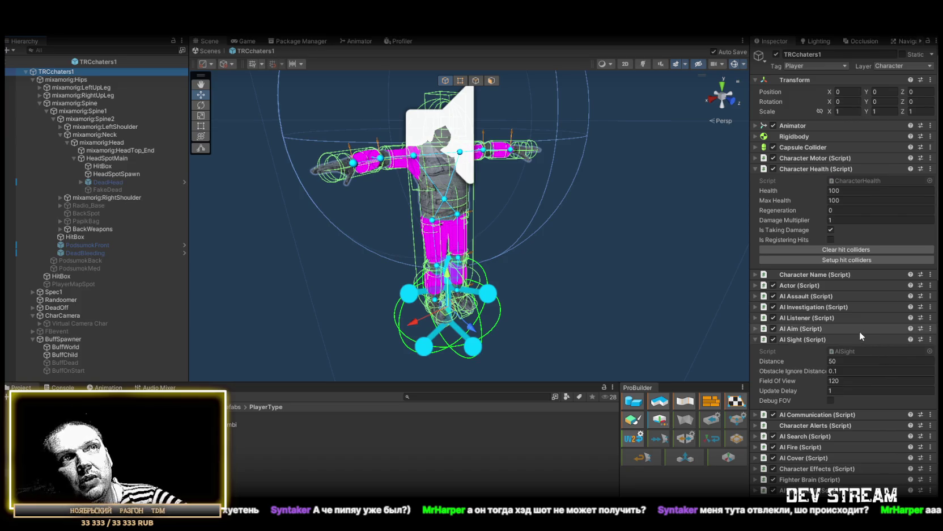
{"action": "left_click", "coordinate": [854, 220]}
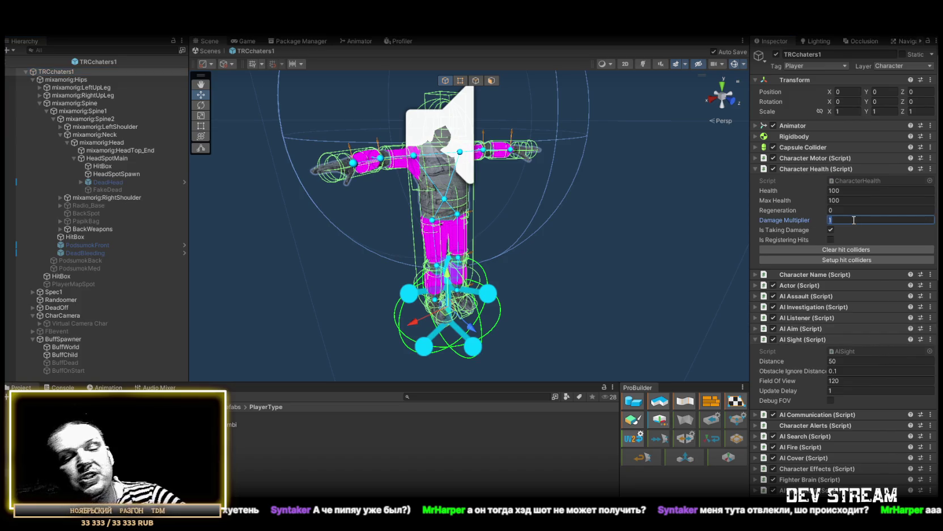
{"action": "type", "text": "-0"}
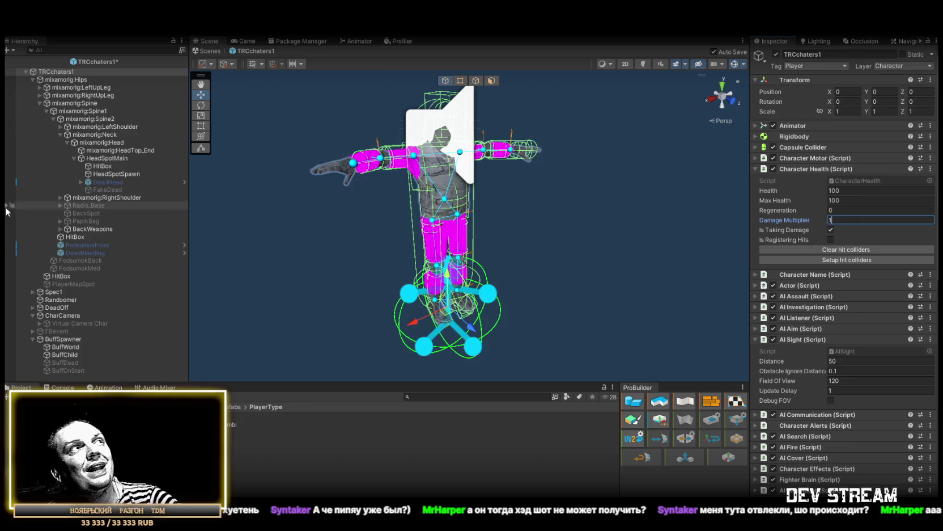
{"action": "left_click", "coordinate": [107, 190]}
{"action": "key", "text": "ctrl+s"}
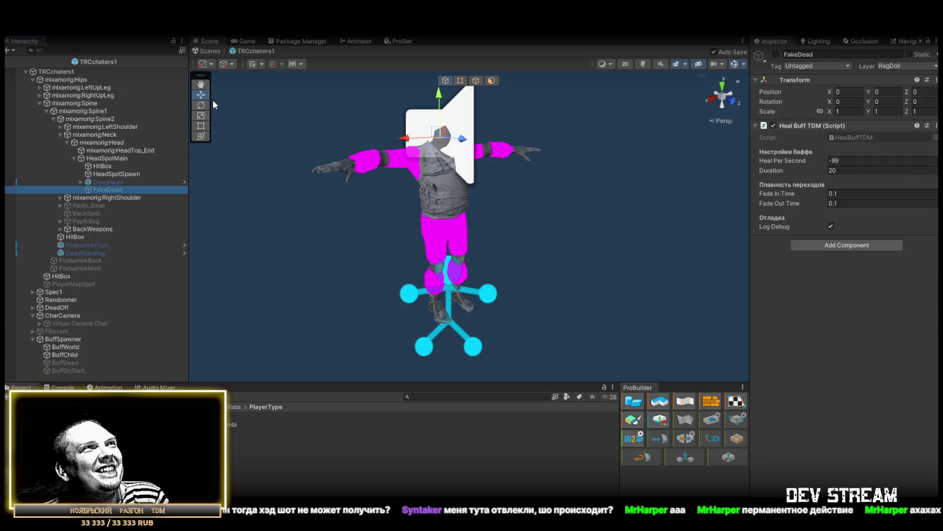
{"action": "left_click", "coordinate": [214, 51]}
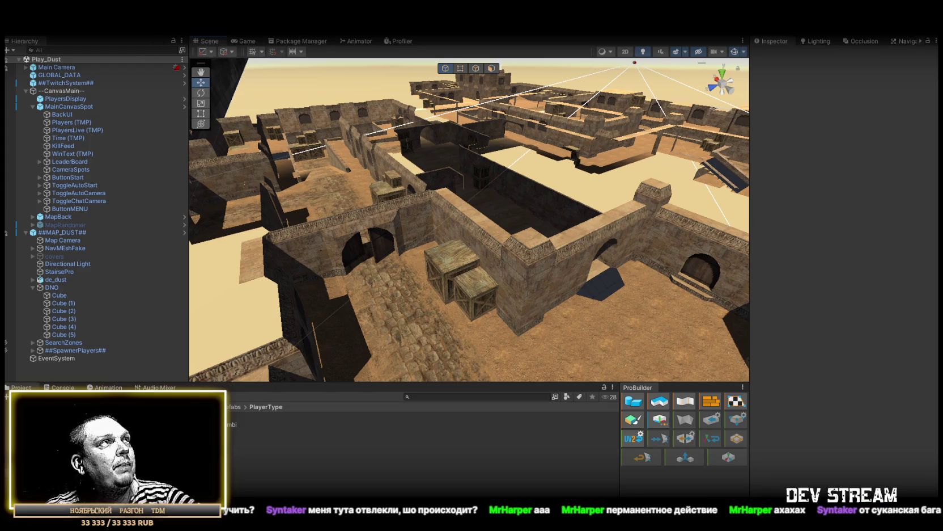
Open the Play_0_Menu scene and maximize the Game view showing the CAMSHOTERS leaderboard
{"action": "left_click", "coordinate": [13, 26]}
{"action": "left_click", "coordinate": [436, 125]}
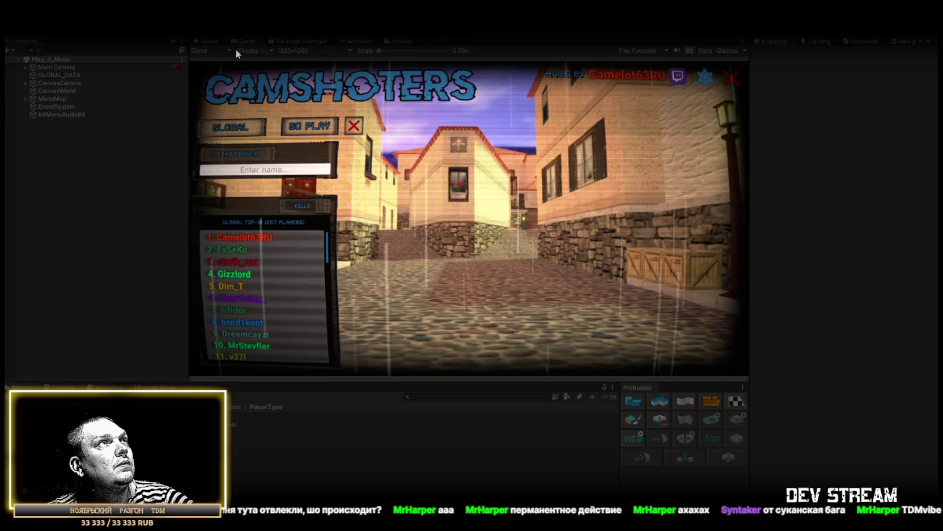
{"action": "double_click", "coordinate": [242, 39]}
Switch the leaderboard to the current tournament and view the top four players' stats
{"action": "left_click", "coordinate": [135, 151]}
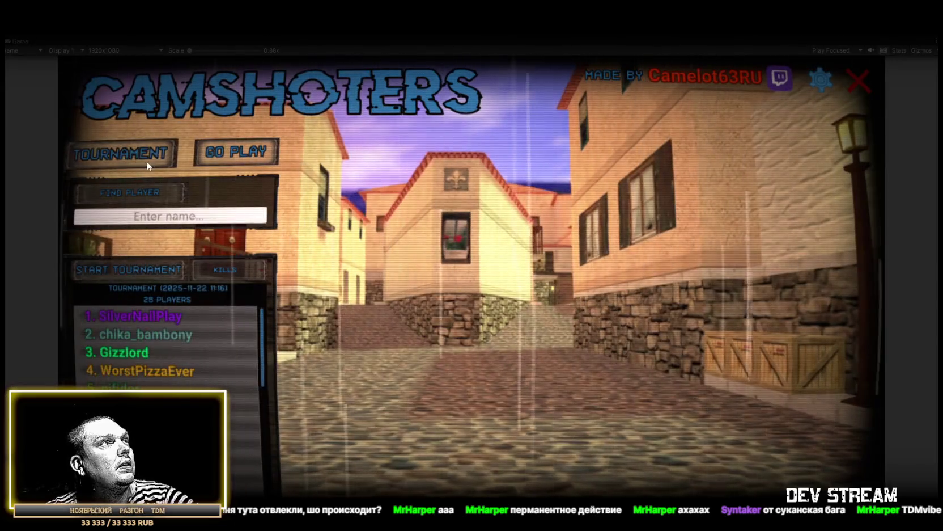
{"action": "left_click", "coordinate": [165, 321]}
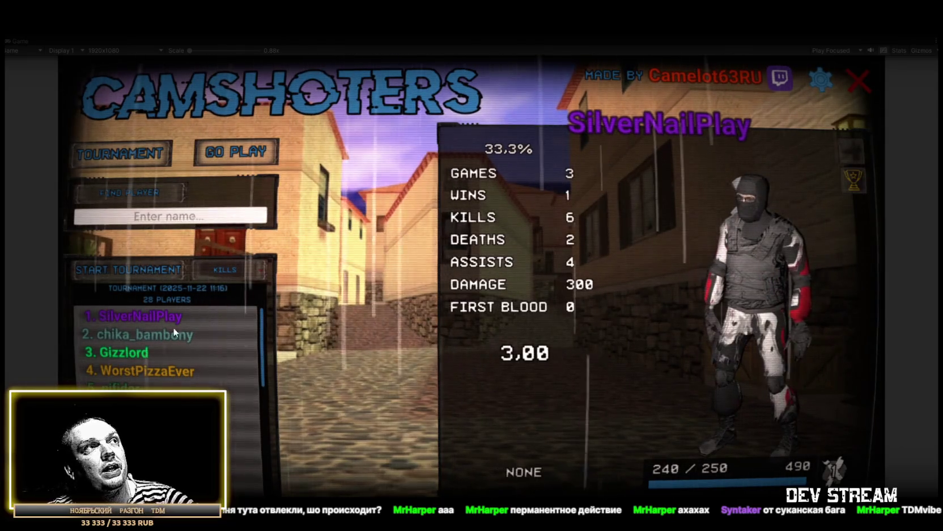
{"action": "left_click", "coordinate": [143, 330]}
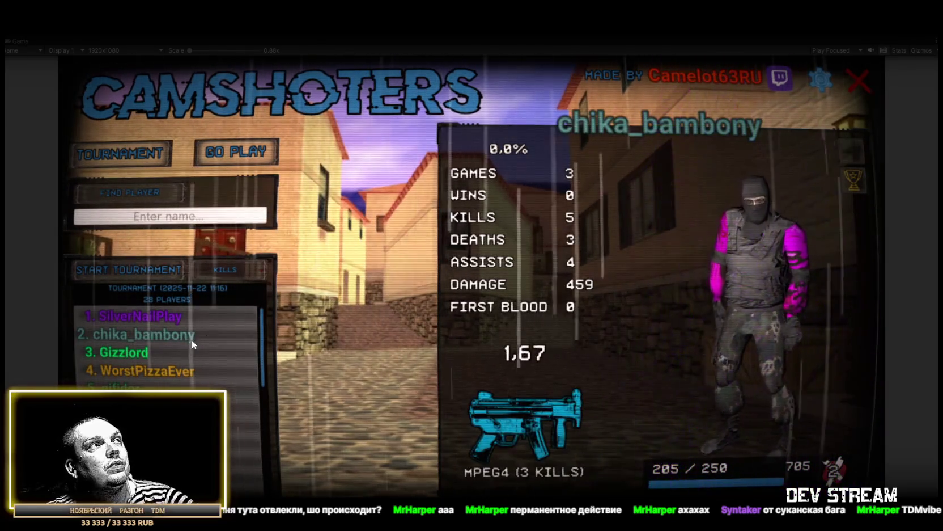
{"action": "left_click", "coordinate": [136, 354]}
{"action": "left_click", "coordinate": [136, 372]}
{"action": "scroll", "coordinate": [136, 372], "scroll_direction": "down", "scroll_amount": 5}
{"action": "scroll", "coordinate": [136, 372], "scroll_direction": "up", "scroll_amount": 2}
Compare the 13th-ranked player's profile with the top two players' profiles
{"action": "left_click", "coordinate": [155, 366]}
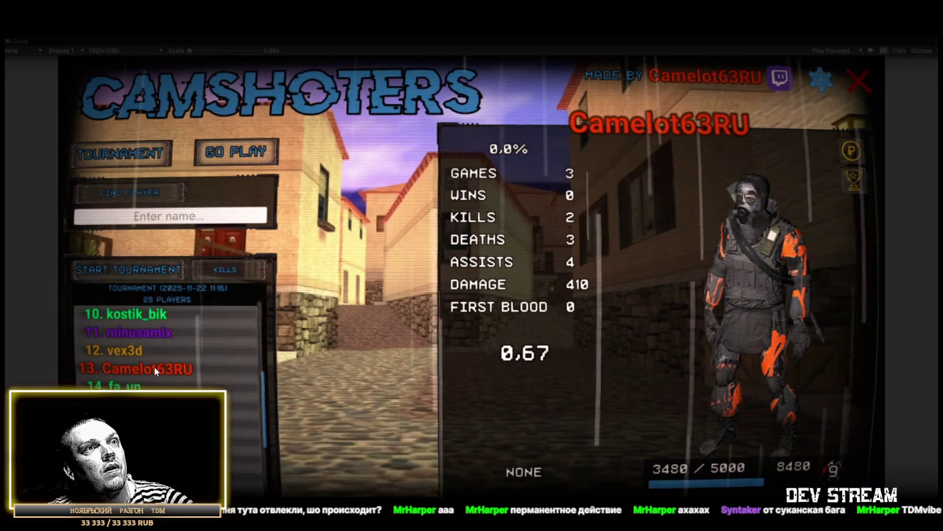
{"action": "scroll", "coordinate": [148, 371], "scroll_direction": "up", "scroll_amount": 3}
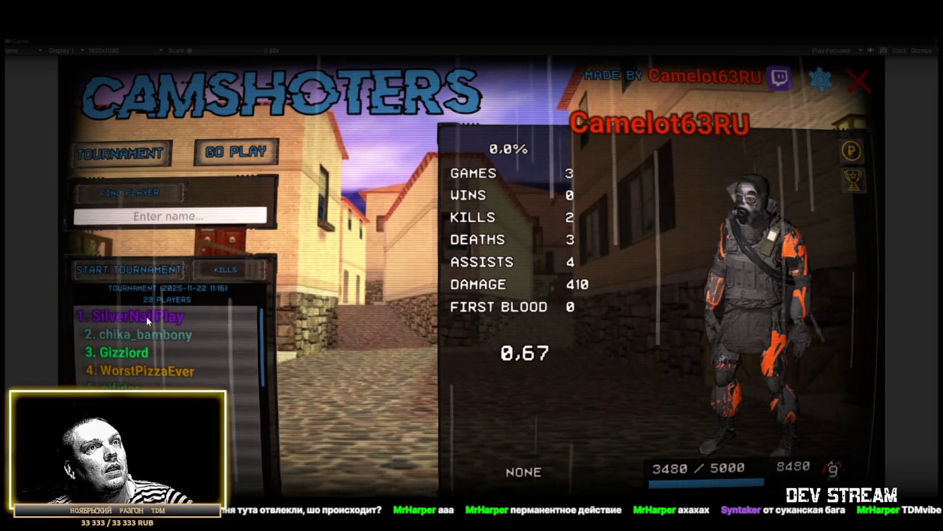
{"action": "left_click", "coordinate": [146, 316]}
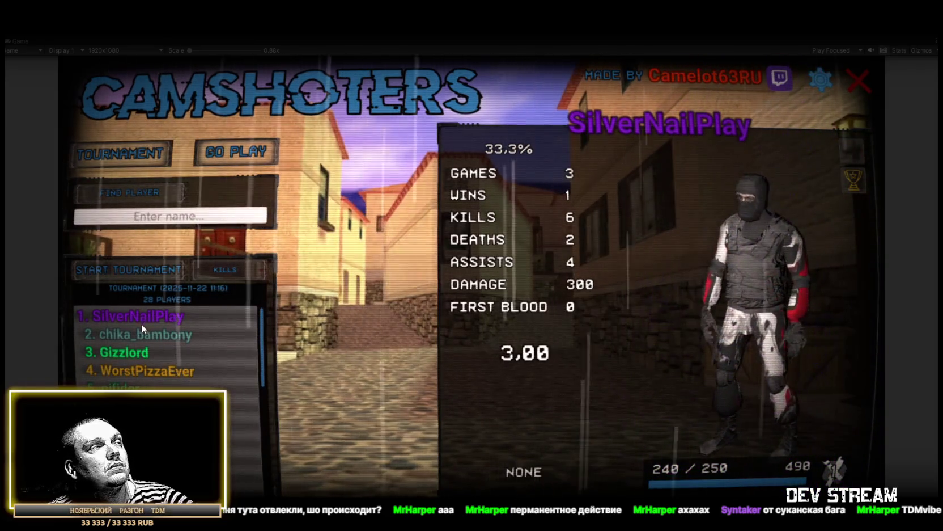
{"action": "left_click", "coordinate": [140, 337]}
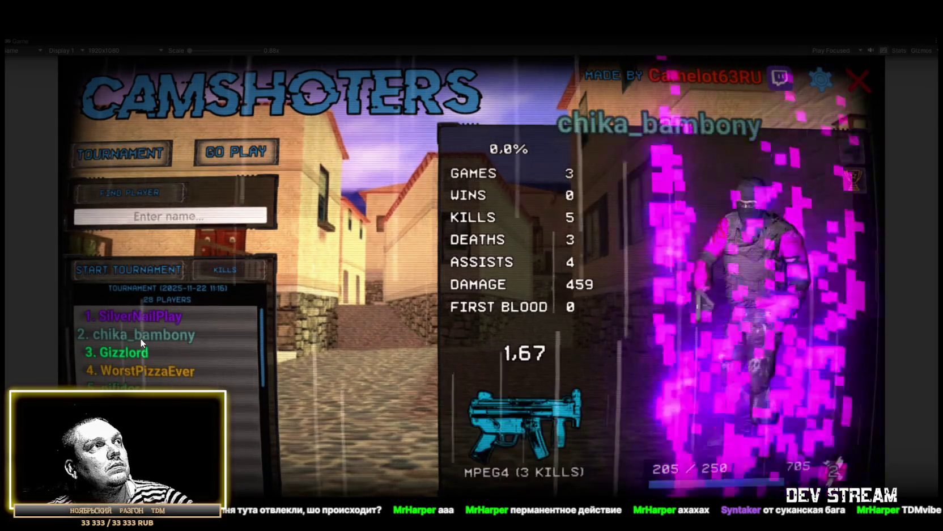
{"action": "scroll", "coordinate": [141, 314], "scroll_direction": "down", "scroll_amount": 3}
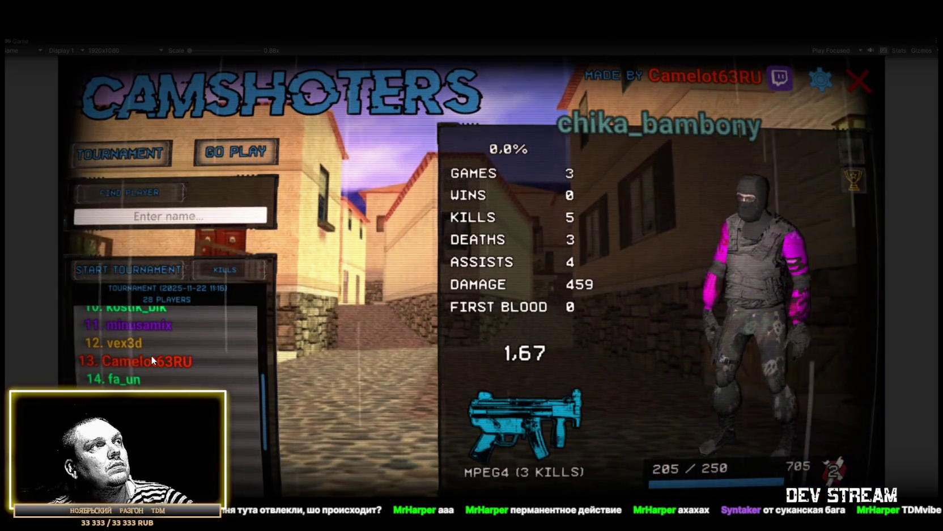
{"action": "left_click", "coordinate": [151, 358]}
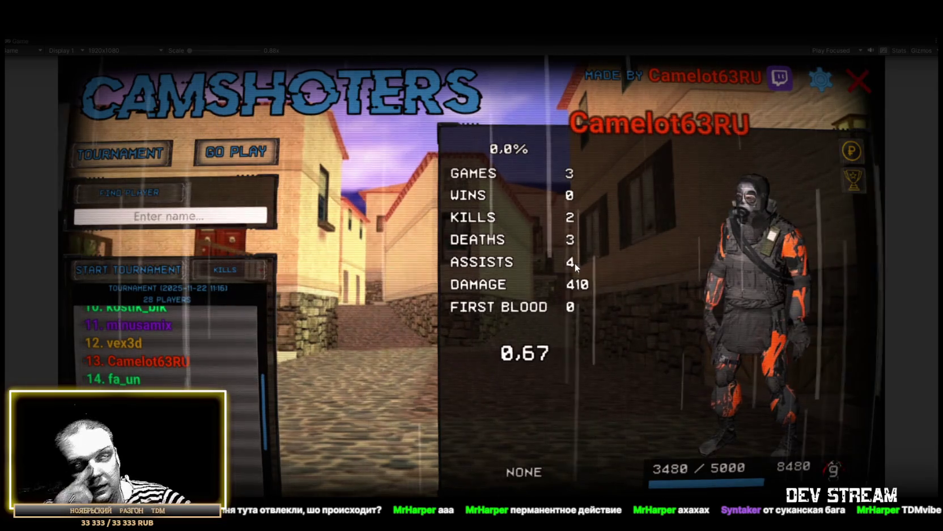
Review the first- through fifth-ranked profiles, ending on the fifth (4 kills, 1.33 ratio)
{"action": "scroll", "coordinate": [213, 358], "scroll_direction": "up", "scroll_amount": 5}
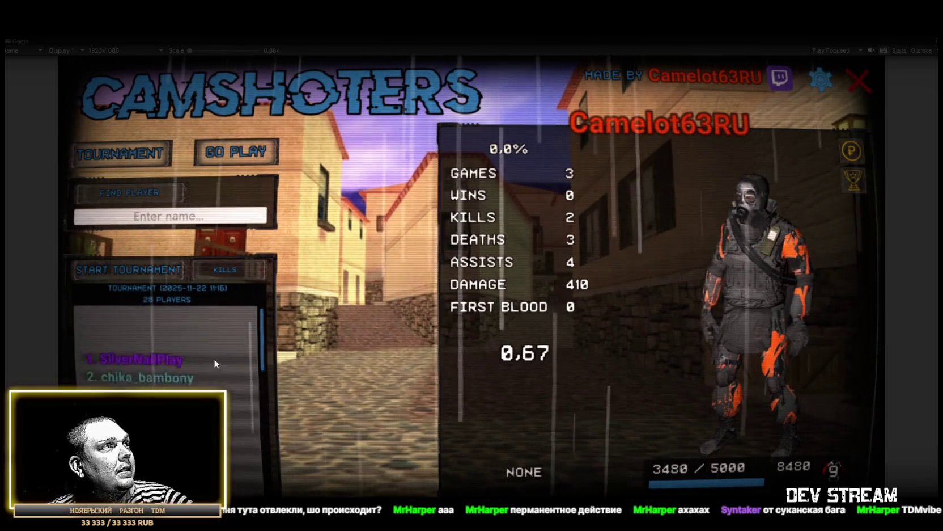
{"action": "left_click", "coordinate": [164, 318]}
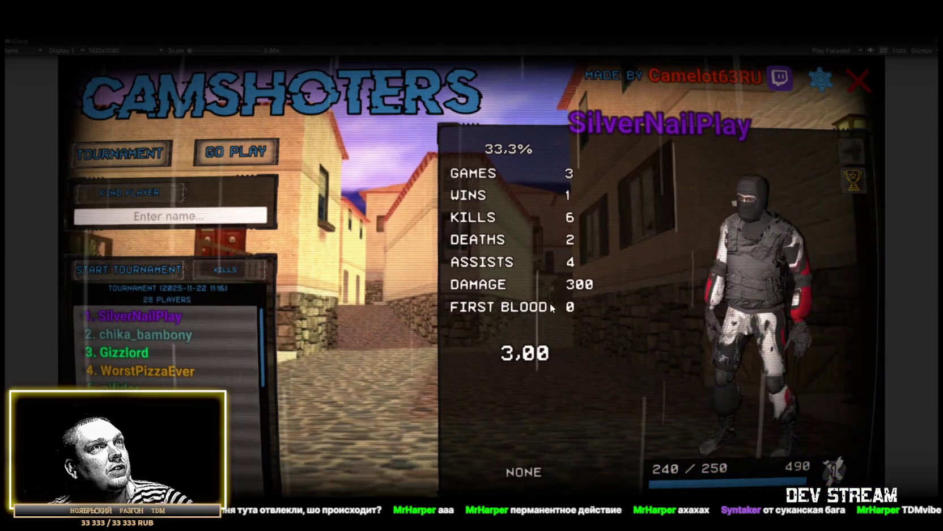
{"action": "left_click", "coordinate": [154, 338]}
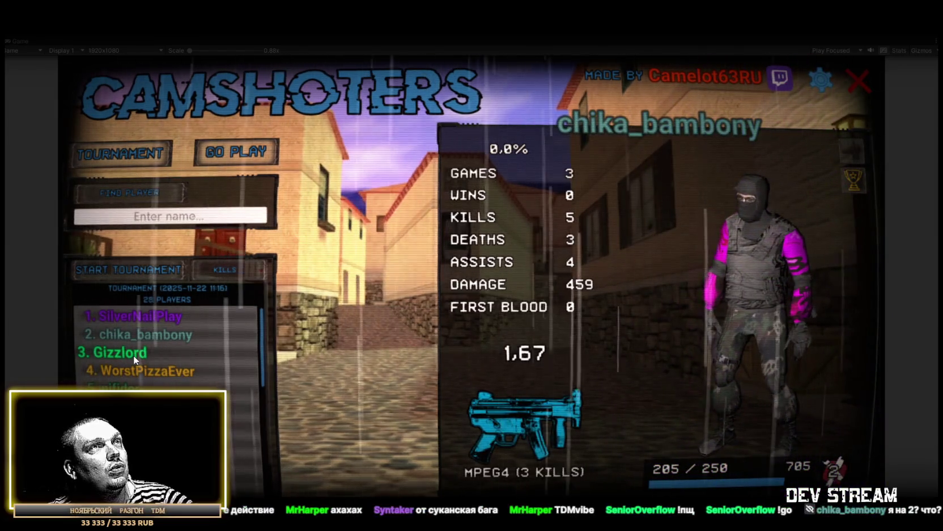
{"action": "left_click", "coordinate": [133, 356]}
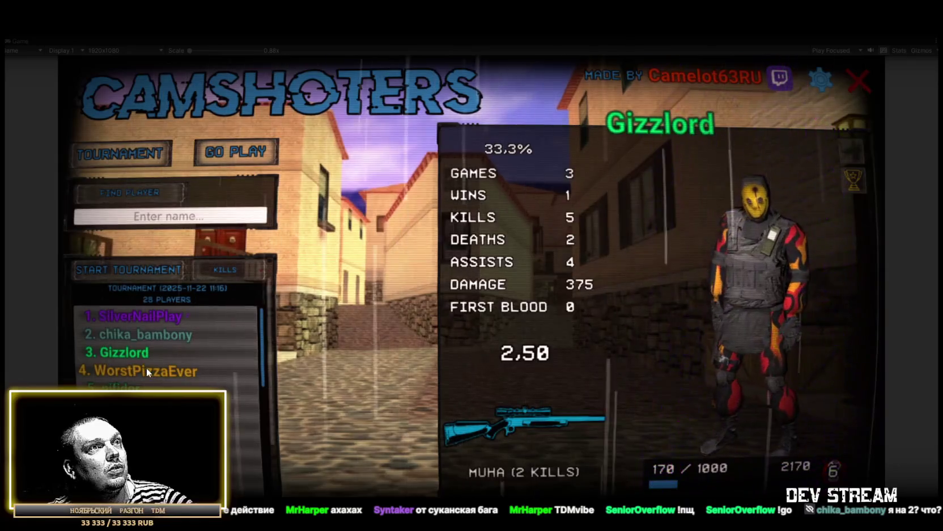
{"action": "left_click", "coordinate": [148, 368]}
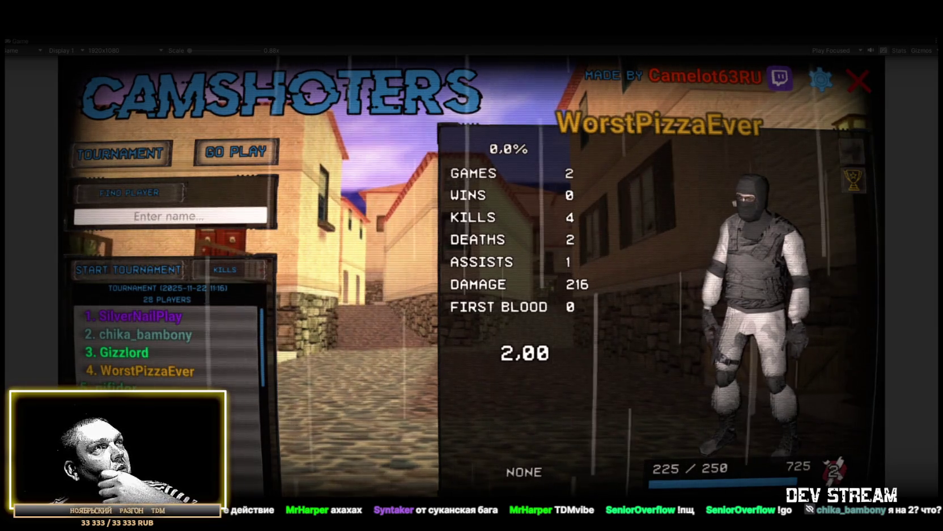
{"action": "left_click", "coordinate": [122, 386]}
{"action": "left_click", "coordinate": [234, 270]}
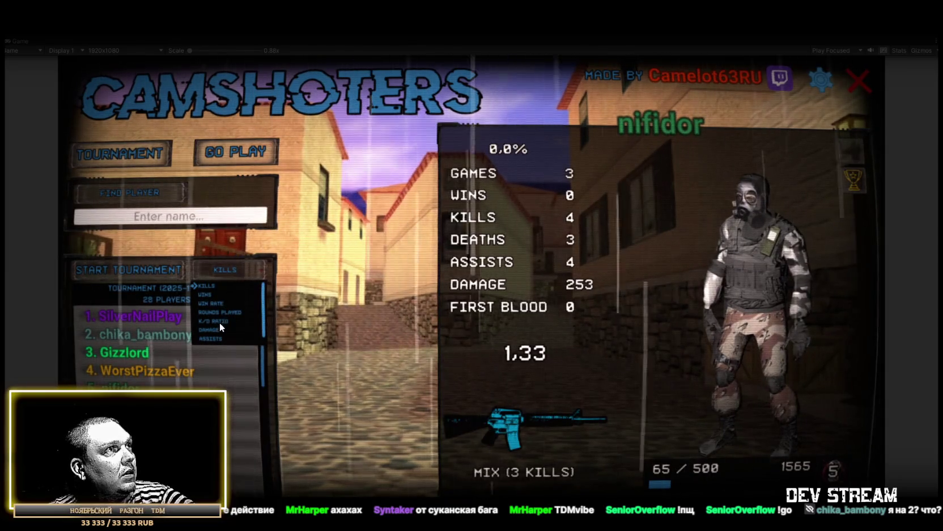
Sort the leaderboard by assists and view the leader, then sort by damage and view the leader
{"action": "left_click", "coordinate": [216, 338]}
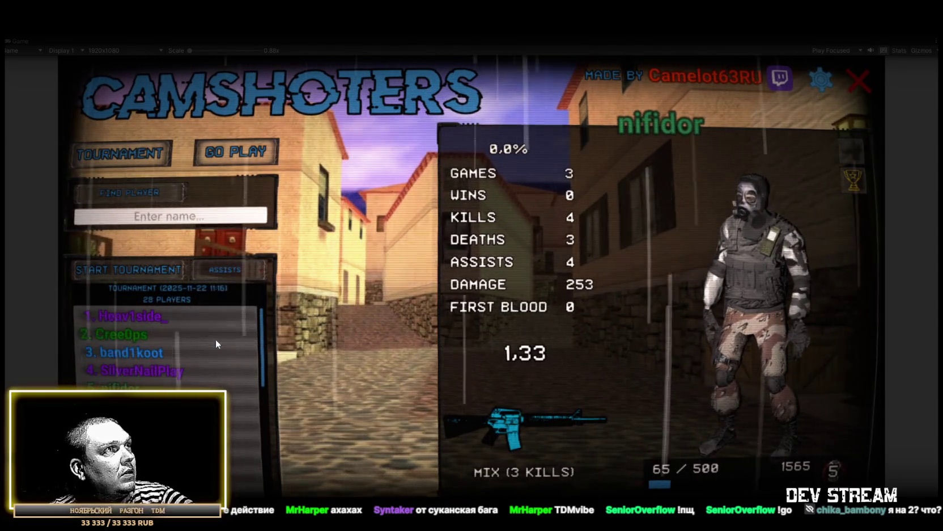
{"action": "left_click", "coordinate": [152, 315]}
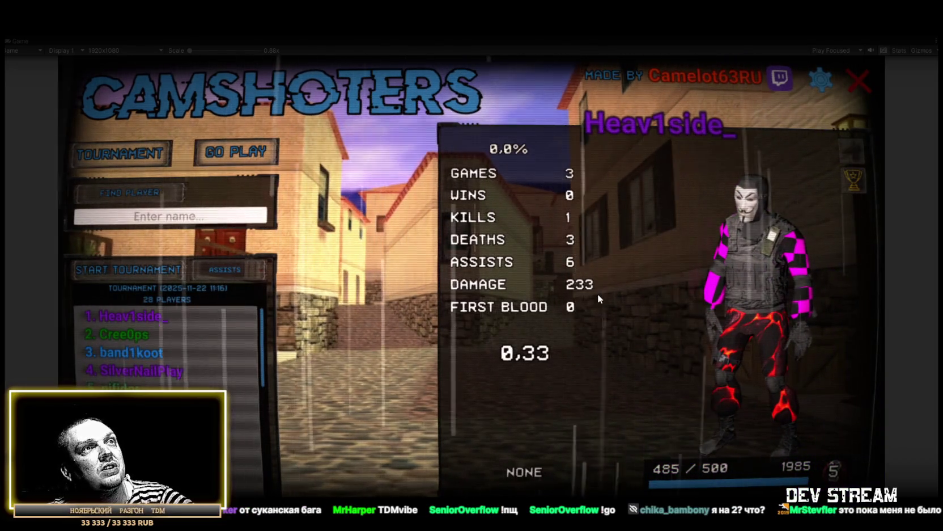
{"action": "left_click", "coordinate": [235, 271]}
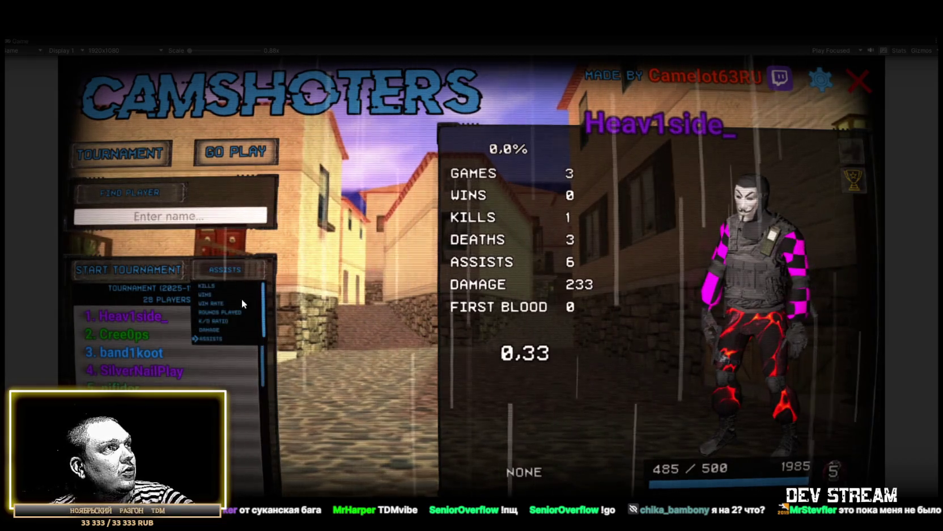
{"action": "left_click", "coordinate": [215, 327]}
{"action": "left_click", "coordinate": [140, 313]}
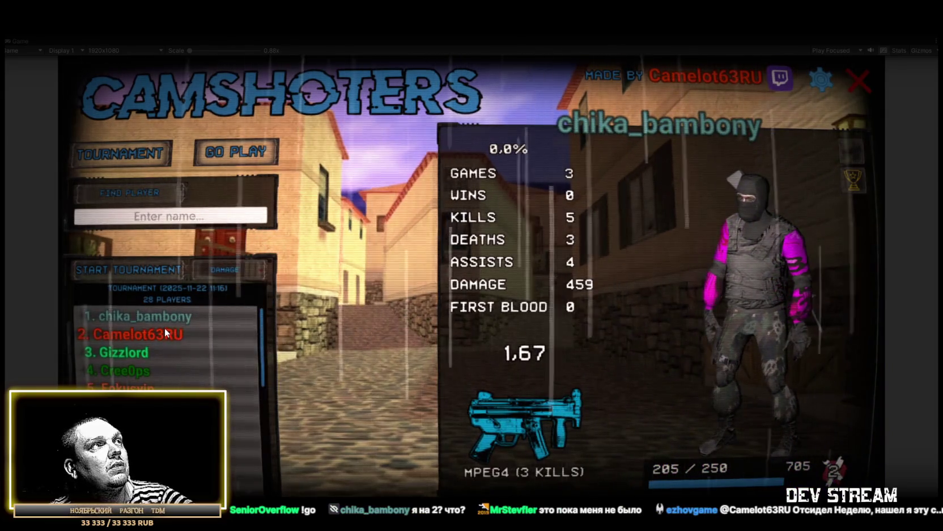
View the second- through seventh-ranked damage players' profiles
{"action": "left_click", "coordinate": [163, 334]}
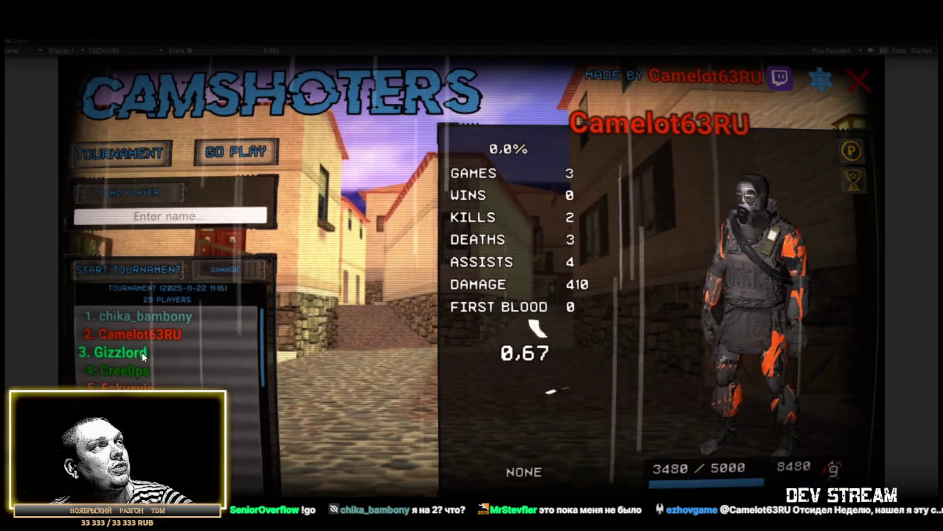
{"action": "left_click", "coordinate": [133, 352]}
{"action": "left_click", "coordinate": [140, 369]}
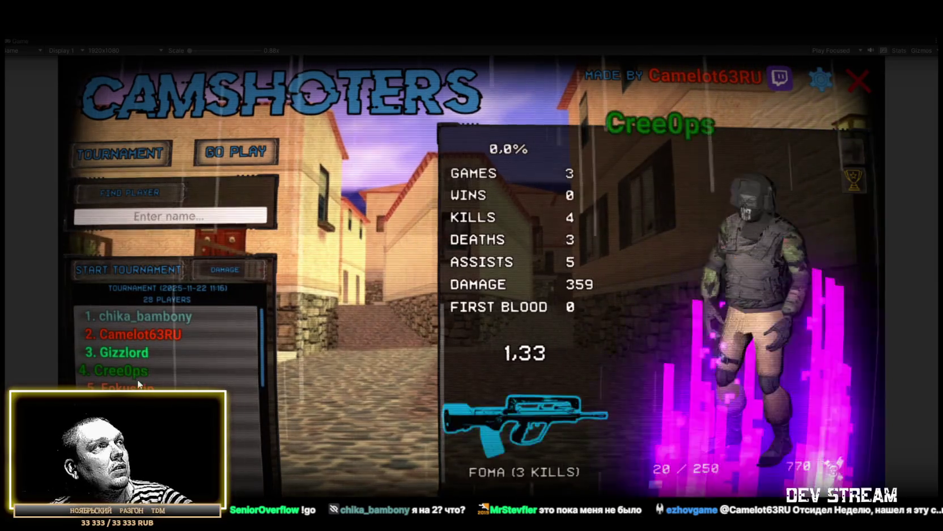
{"action": "left_click", "coordinate": [131, 387]}
{"action": "left_click", "coordinate": [130, 406]}
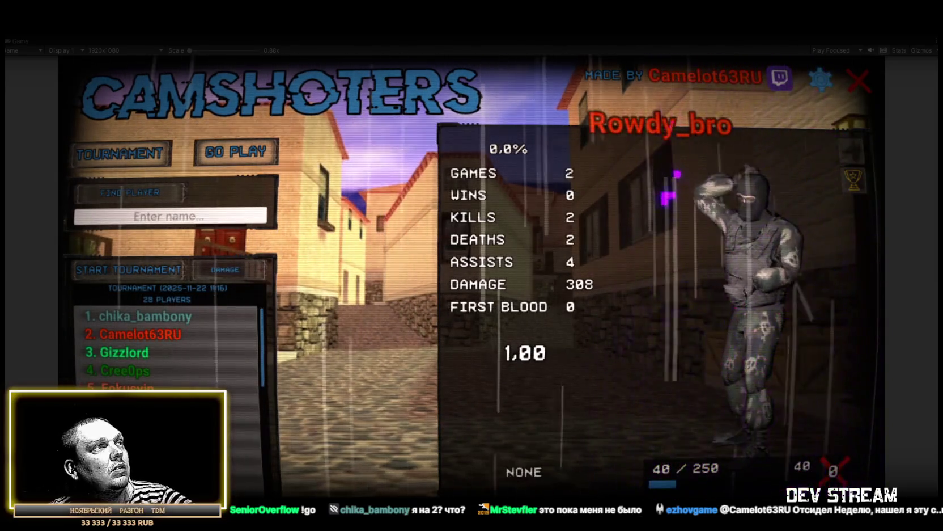
{"action": "left_click", "coordinate": [130, 424]}
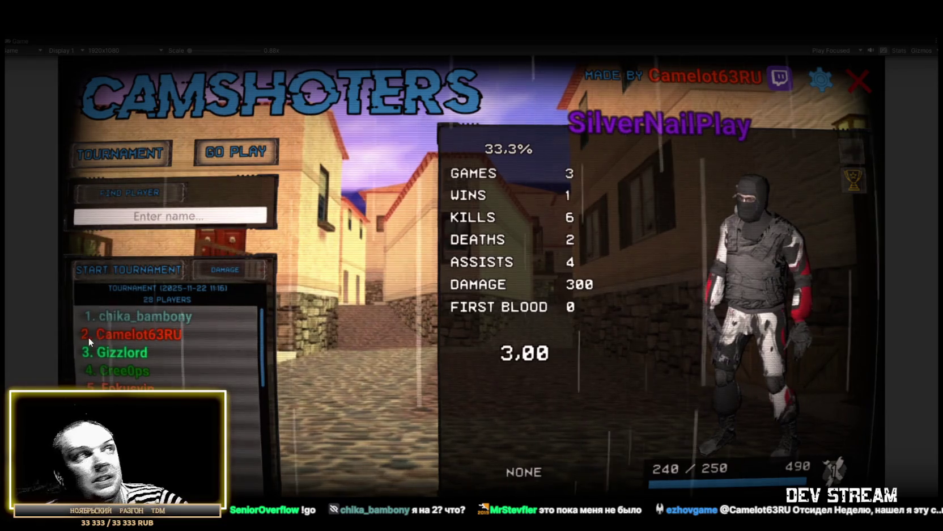
Revisit the top damage dealer, rotate their character model, and exit play mode
{"action": "left_click", "coordinate": [155, 315]}
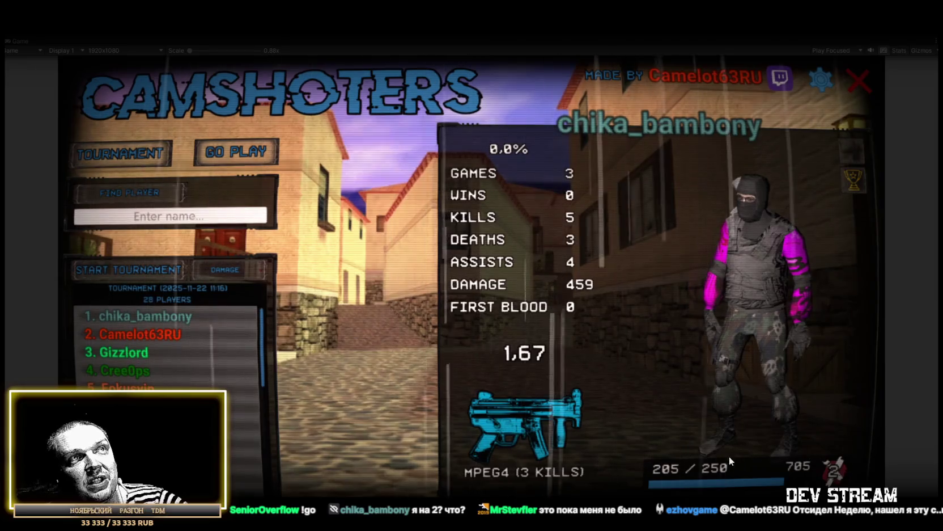
{"action": "left_click_drag", "start_coordinate": [759, 310], "coordinate": [754, 310]}
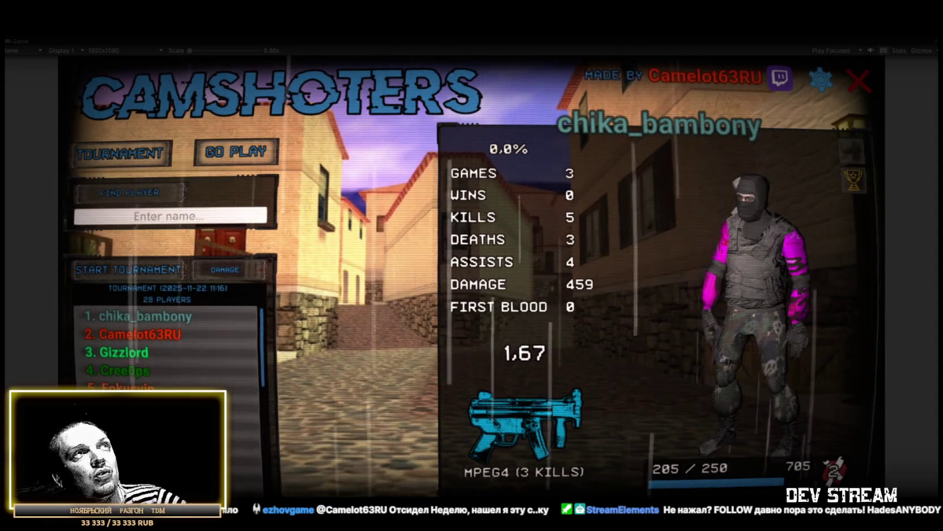
{"action": "key", "text": "ctrl+p"}
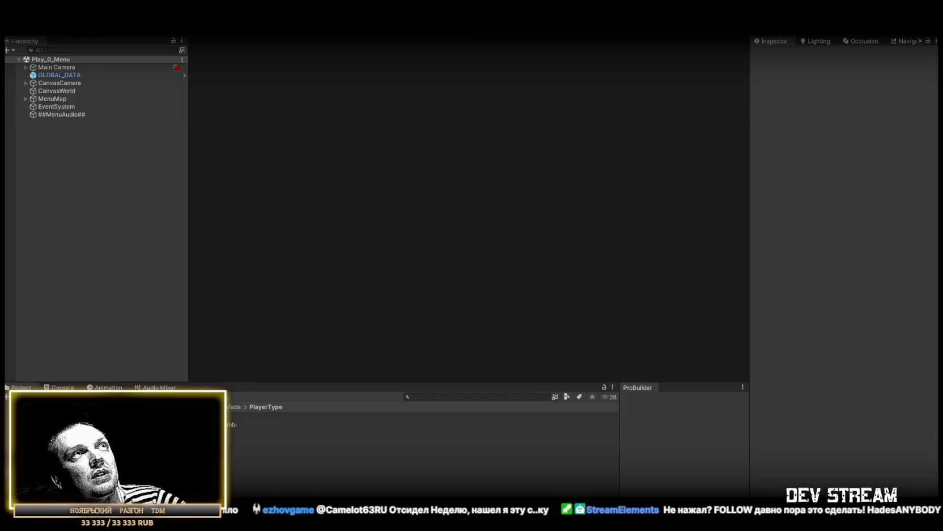